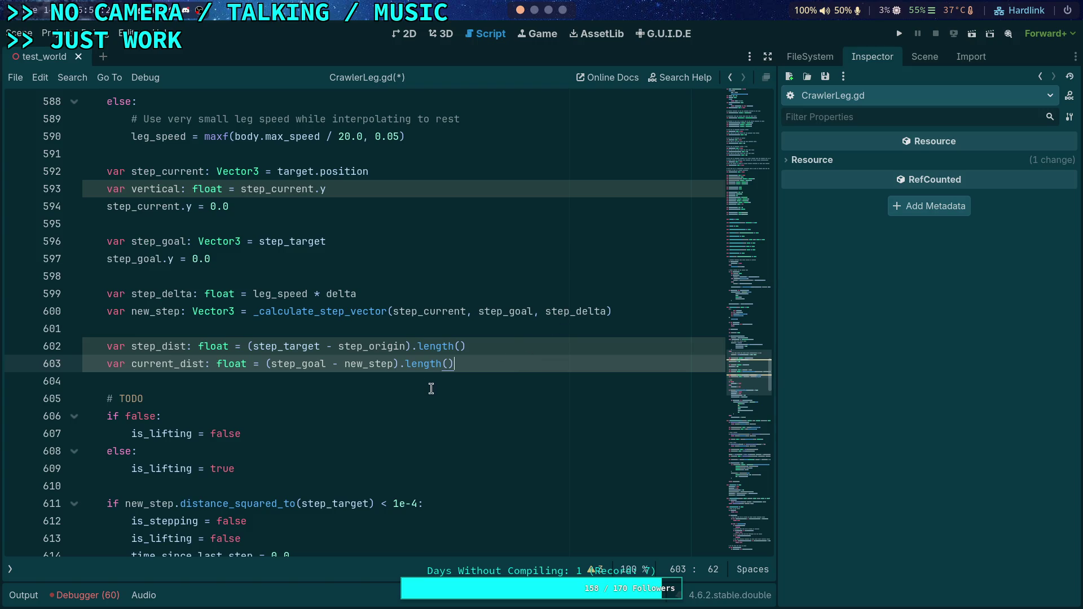
- Insert blank lines after the leg-swing lerp block, above return rotated_step
scroll(423, 389, down, 2)
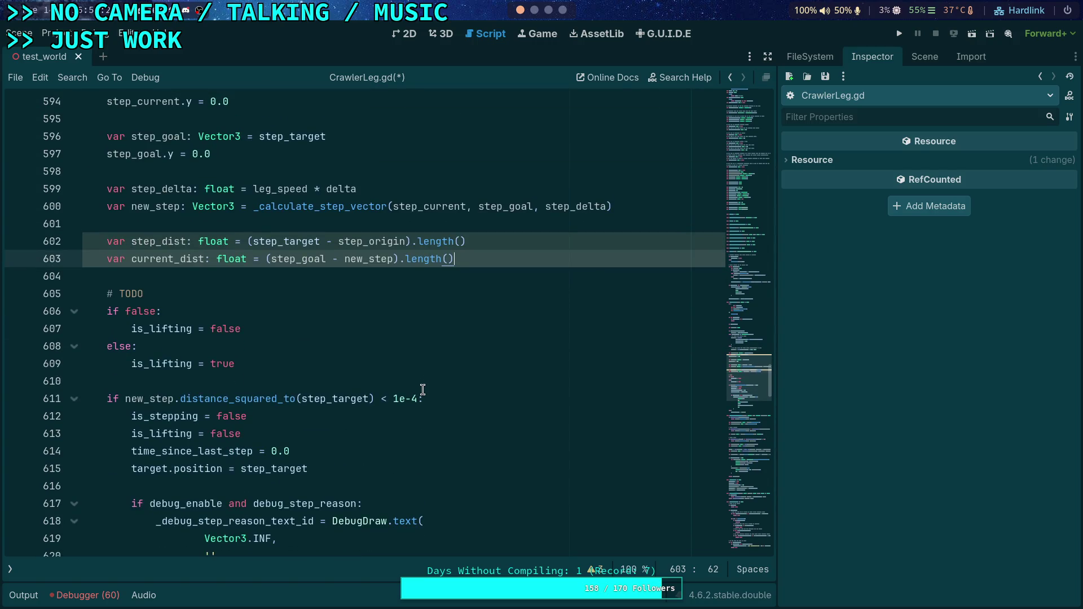
scroll(423, 389, down, 10)
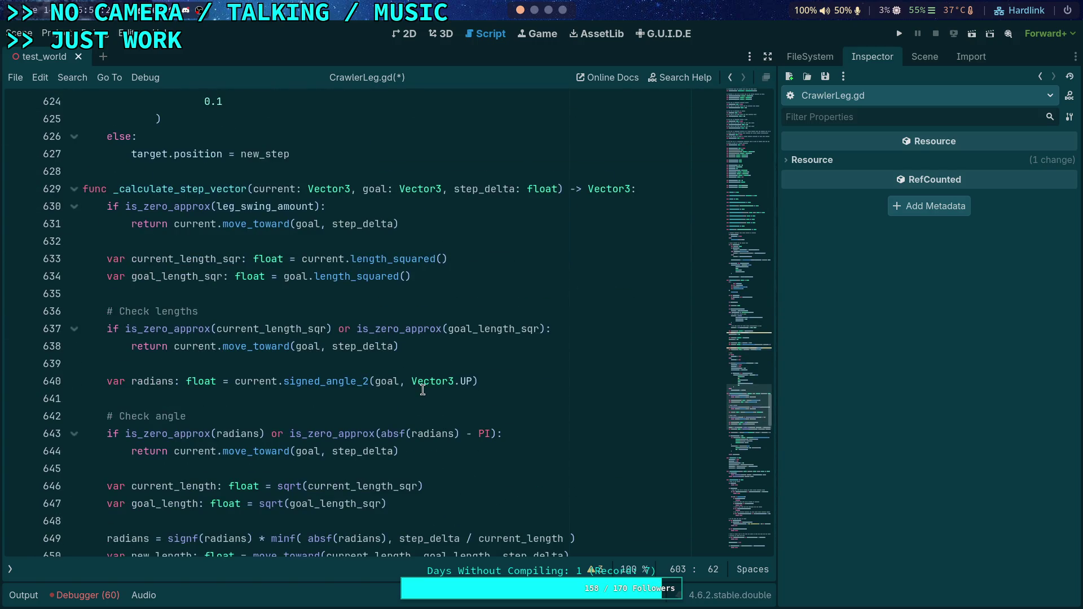
scroll(423, 389, down, 2)
scroll(423, 389, down, 5)
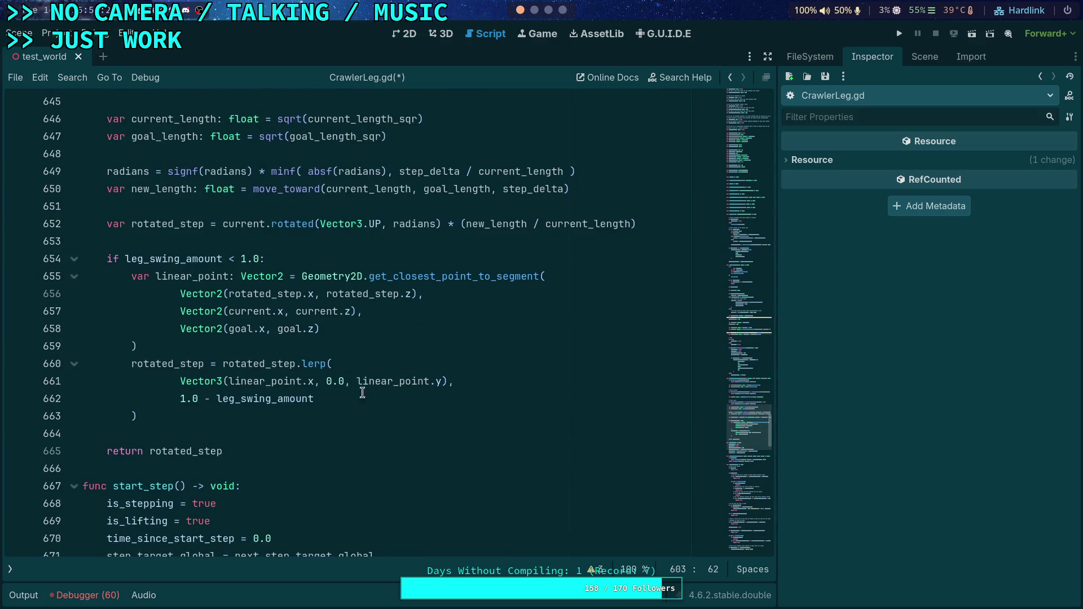
click(219, 416)
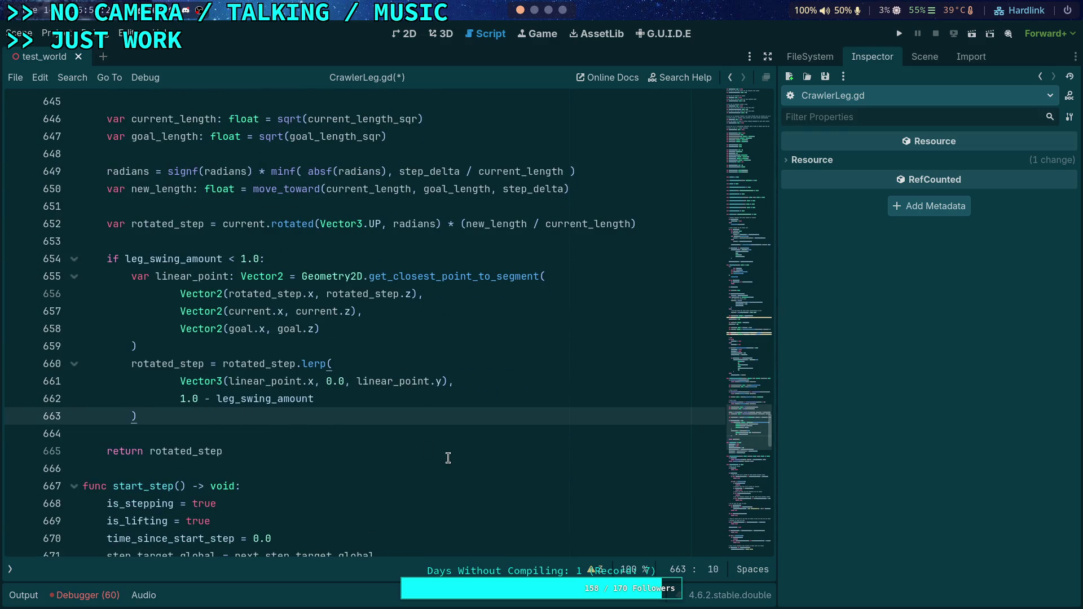
key(Return)
key(Return)
key(BackSpace)
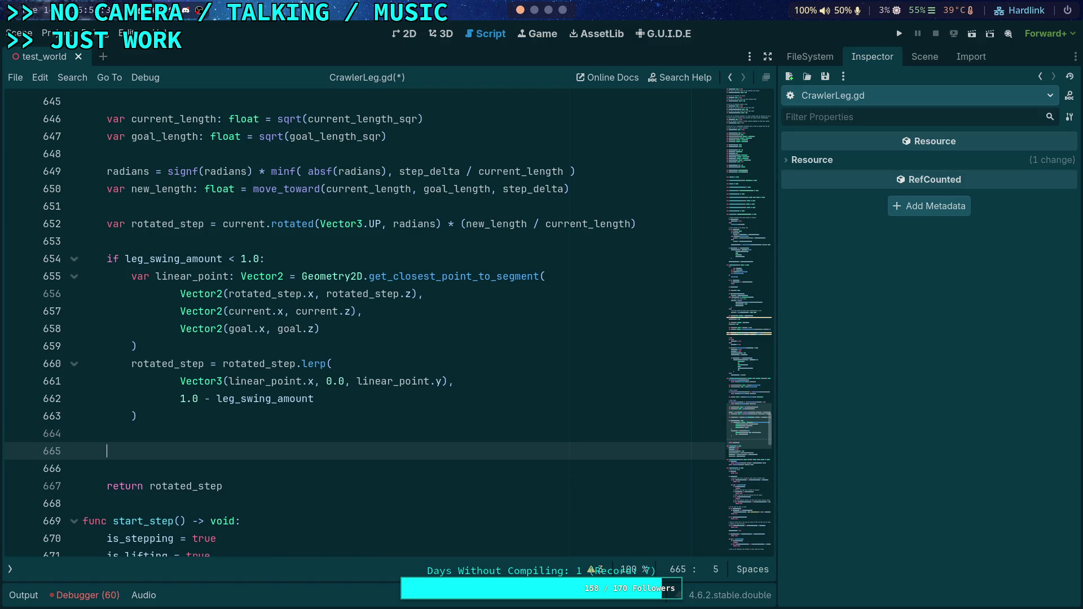
- Add a '# Fit to delta' comment and declare var travel: Vector3 = rotated_step - current
text(# Fit )
text(to delta)
key(Return)
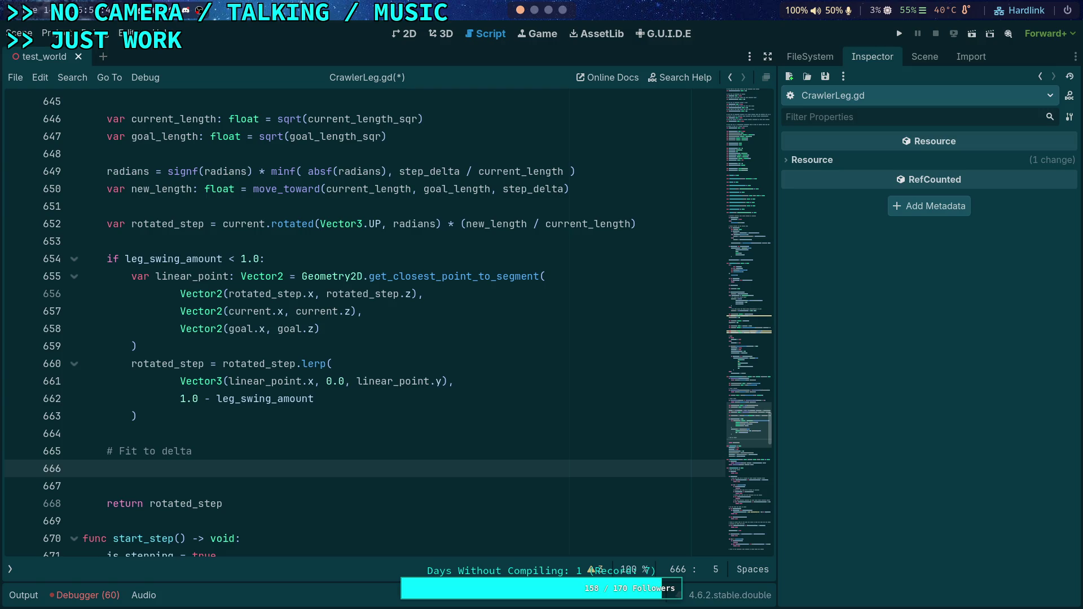
text(var )
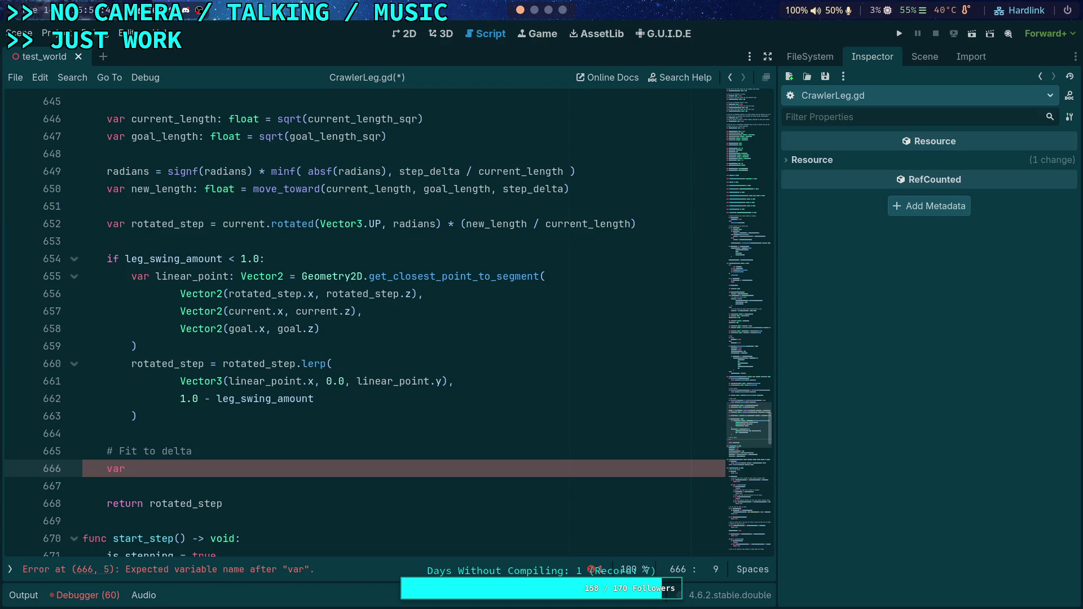
text(travel: flo)
text(at =)
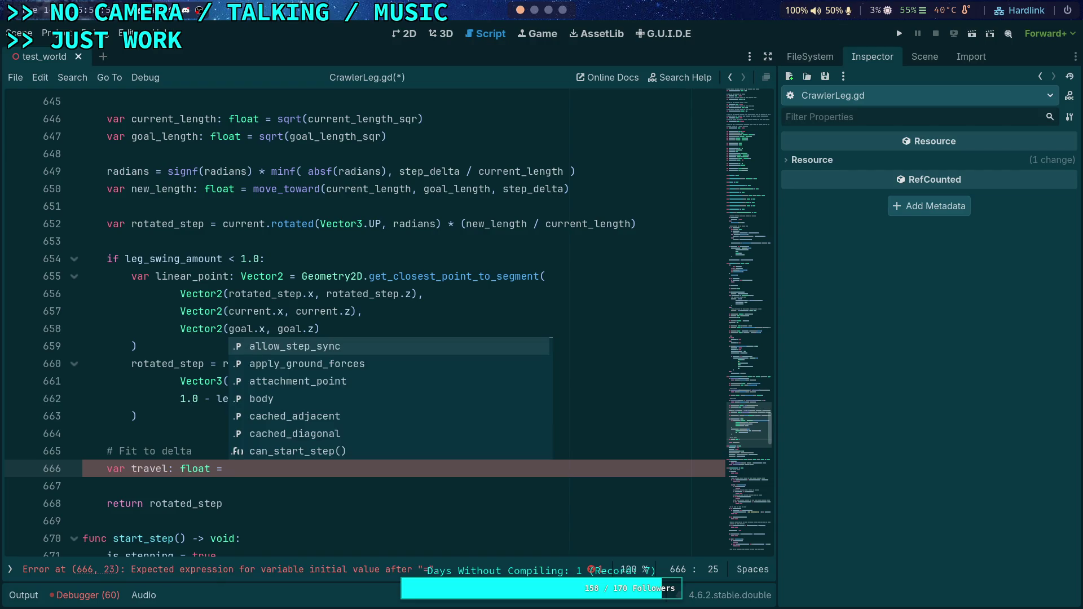
key(BackSpace)
key(BackSpace)
key(BackSpace)
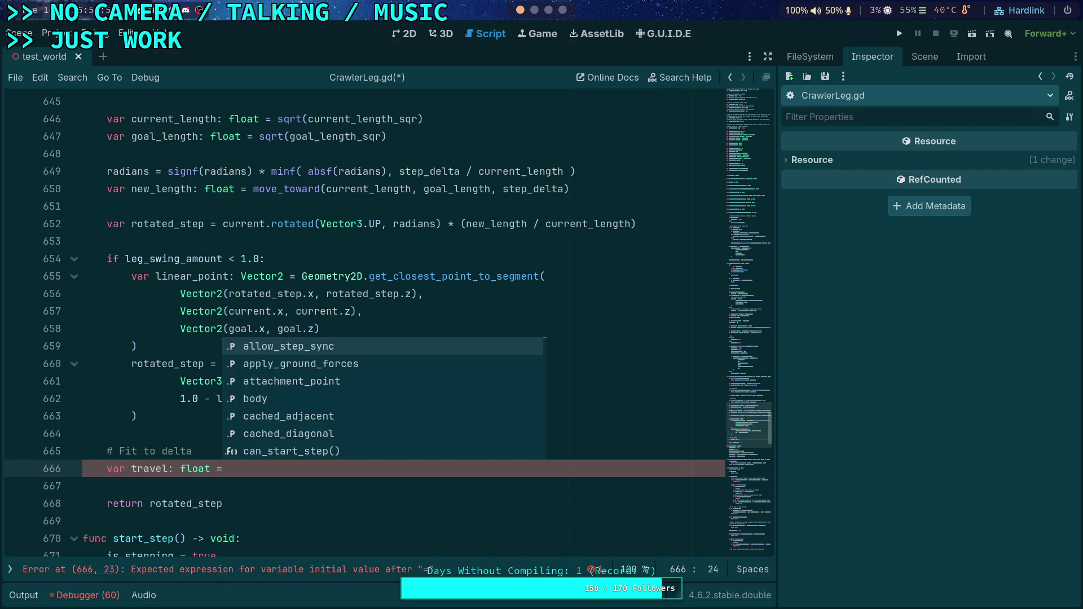
text(Vector3 =)
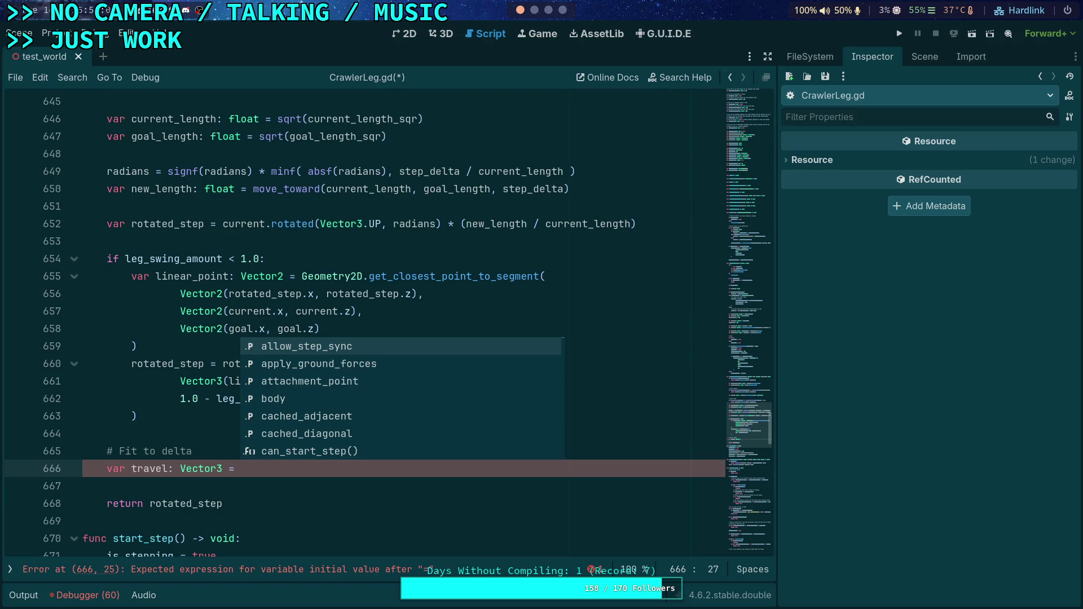
scroll(347, 387, up, 7)
double_click(276, 190)
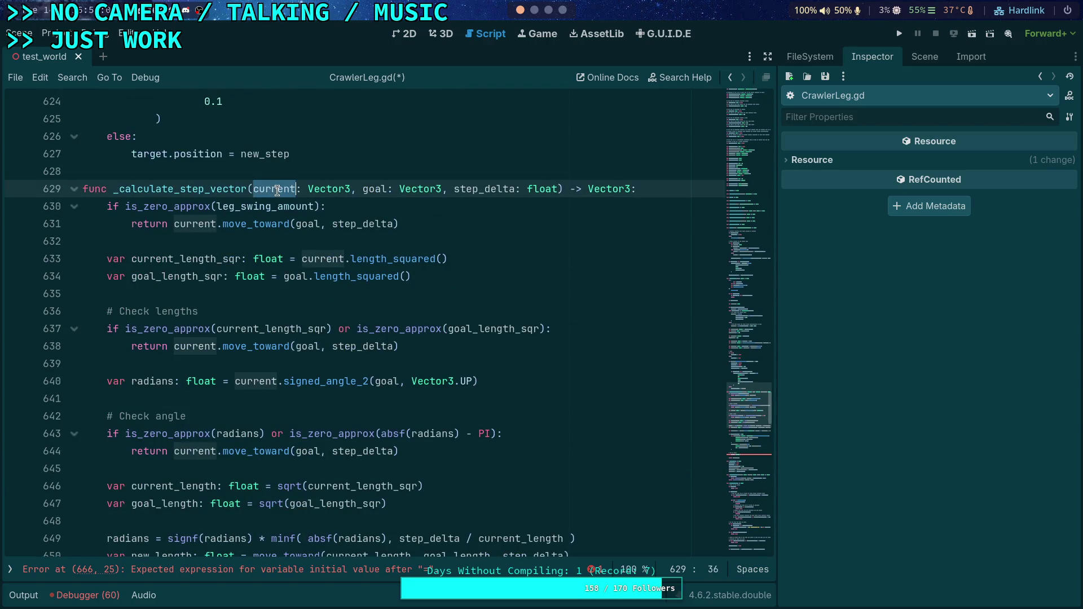
scroll(277, 191, down, 5)
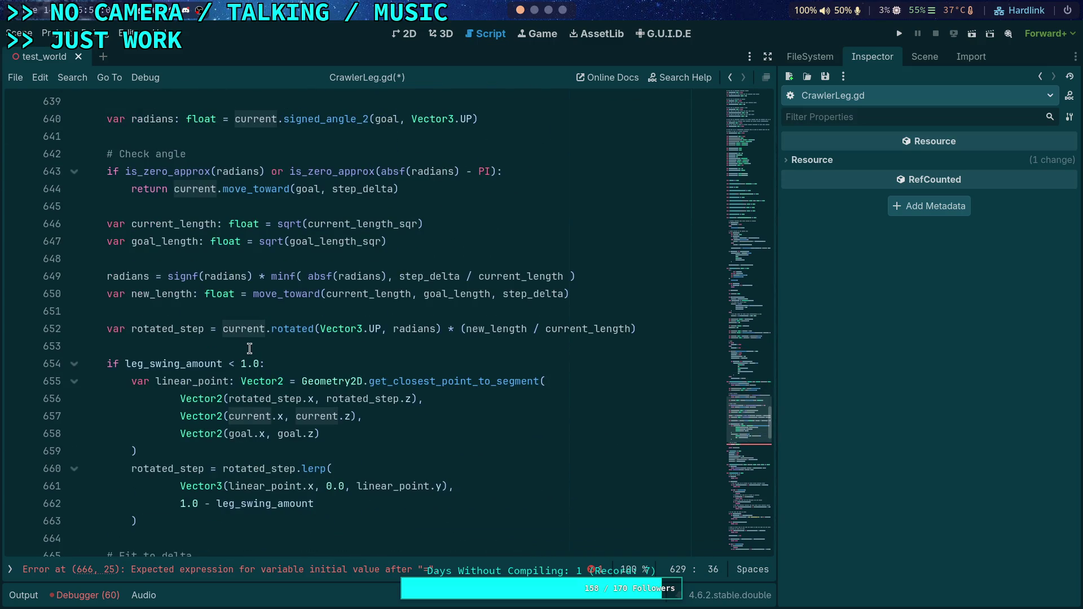
scroll(231, 361, down, 2)
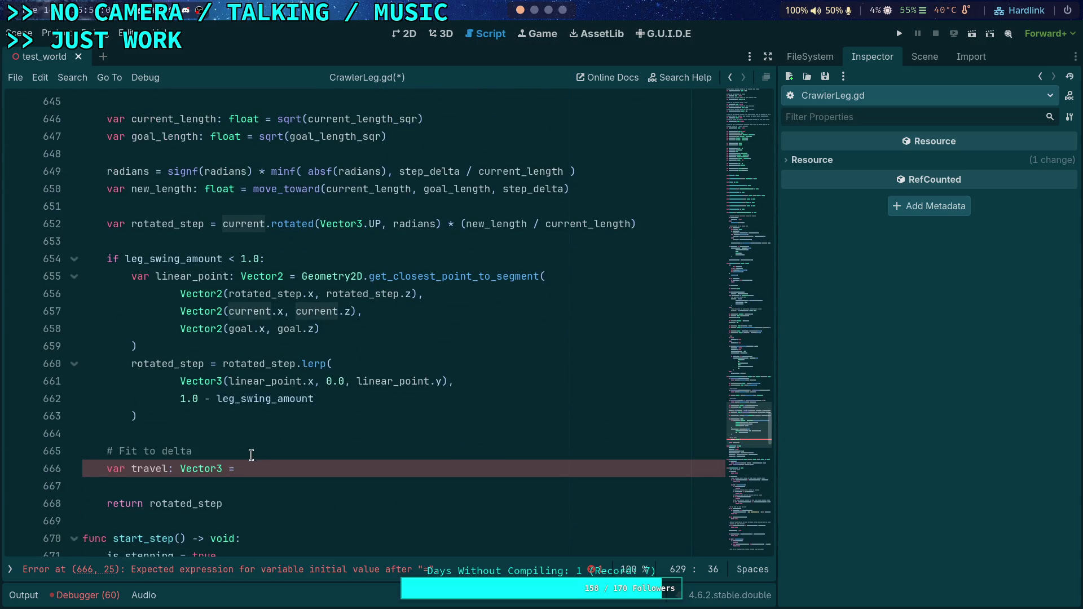
click(292, 468)
text((rota)
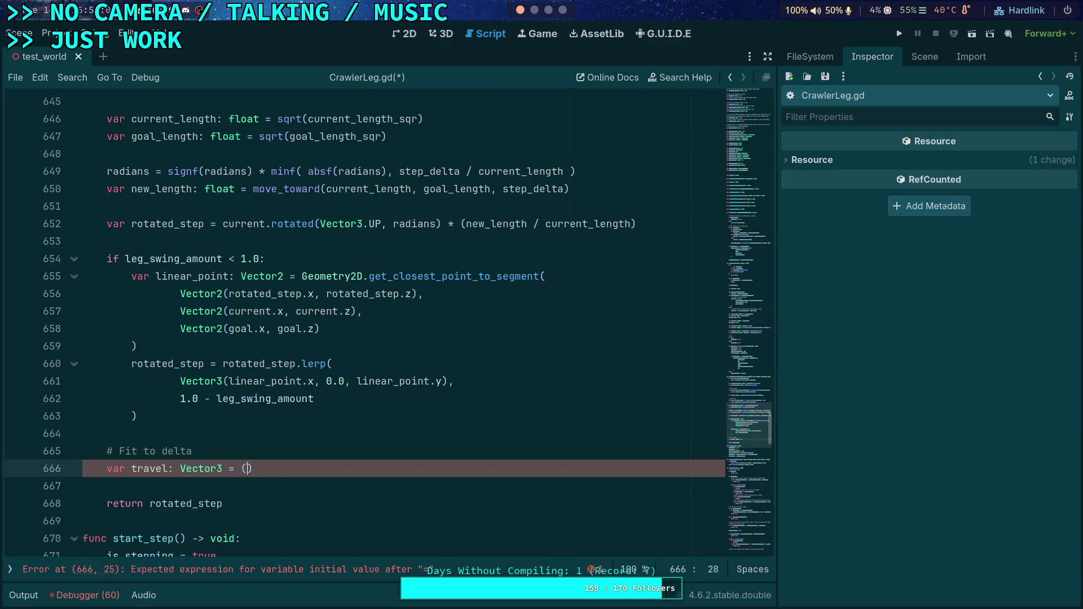
text(ted_step - )
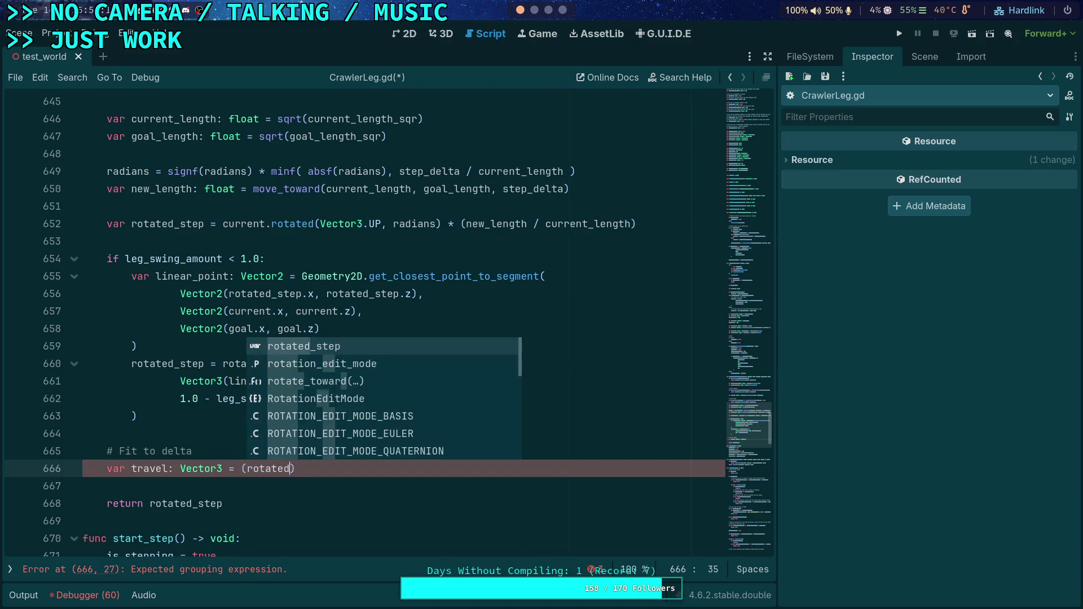
text(current)
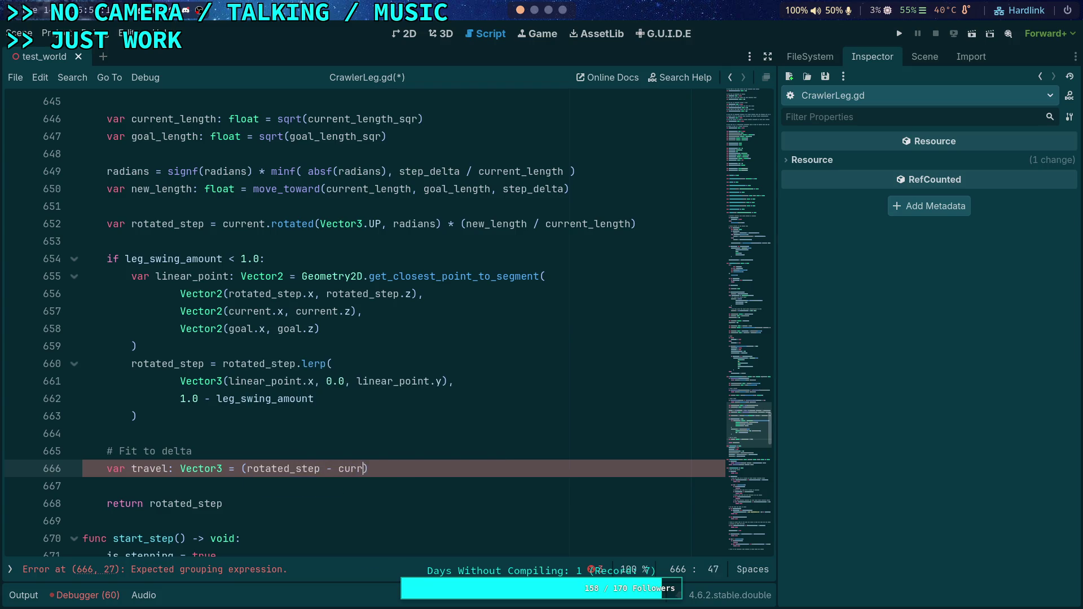
click(247, 468)
key(BackSpace)
click(450, 472)
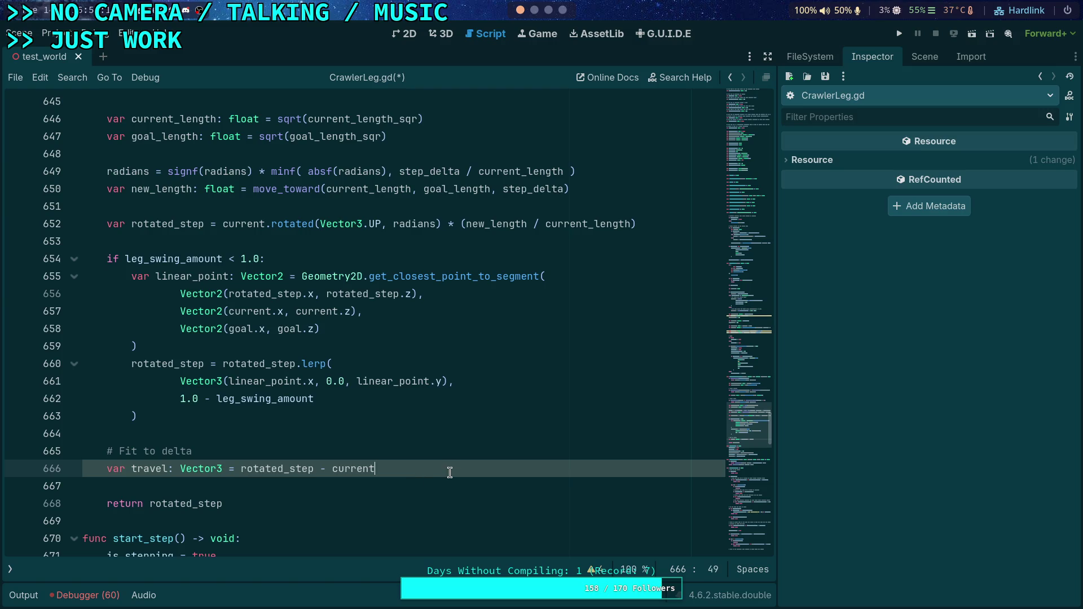
- Add the line rotated_step = current + travel.limit_length(step_delta) below it
key(Return)
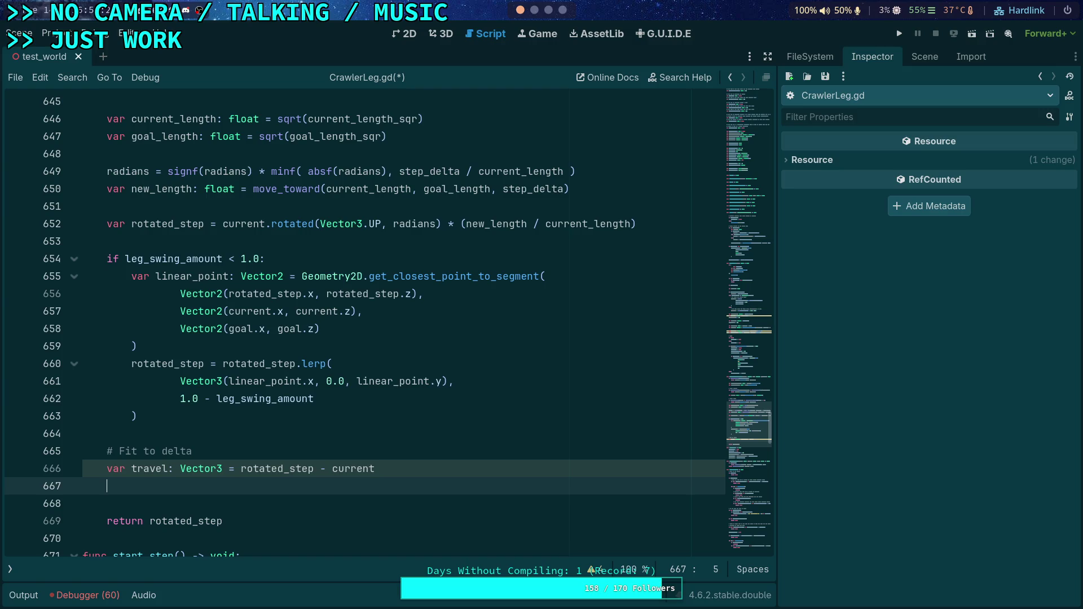
text(rotated_ste)
text(p = current)
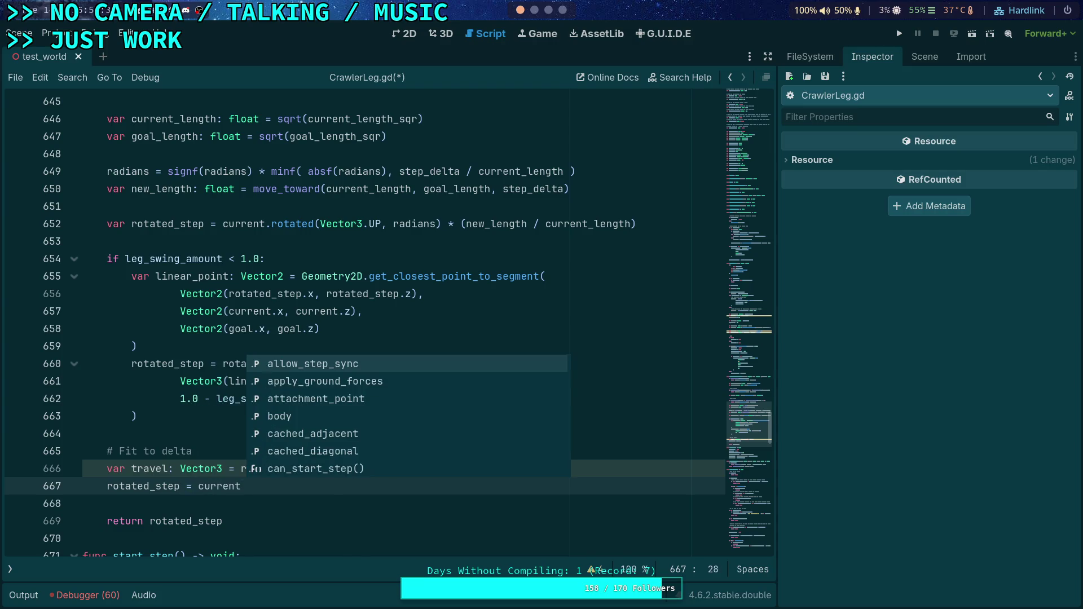
text( + travel)
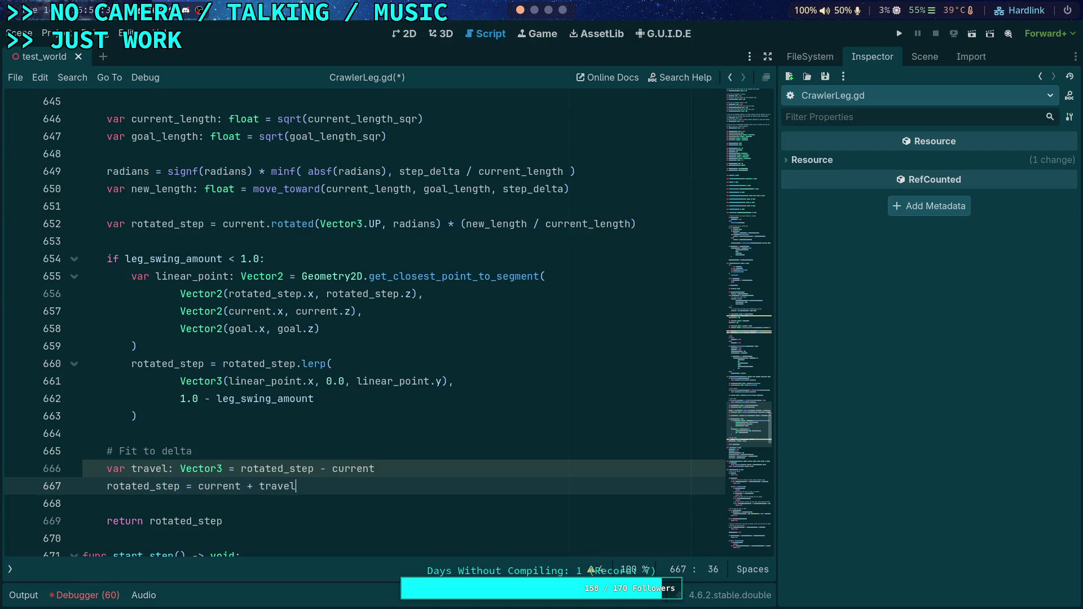
text(.li)
key(Return)
text(step_d)
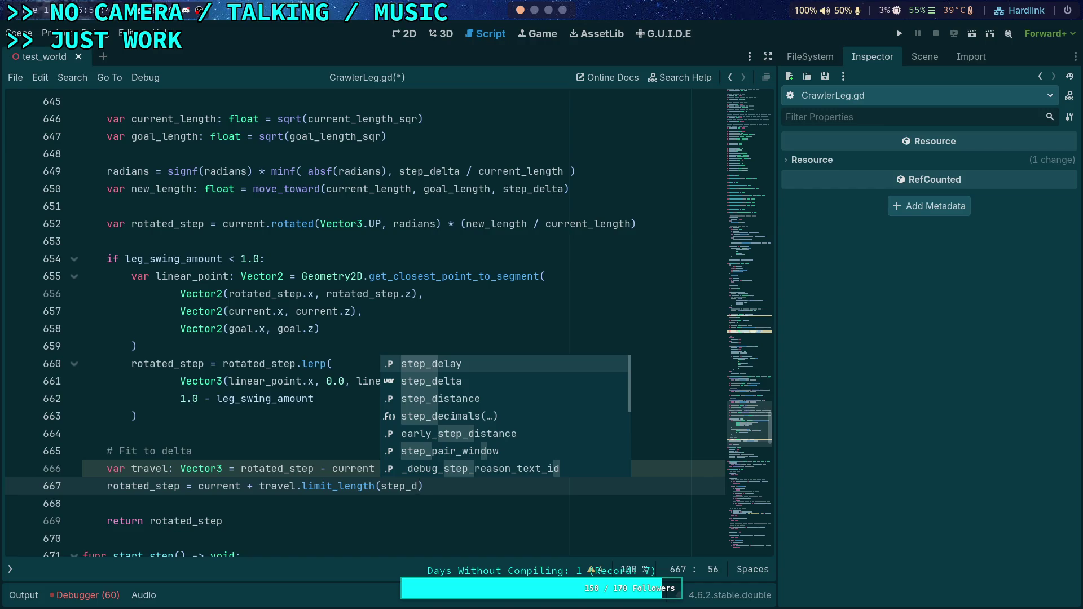
text(elta)
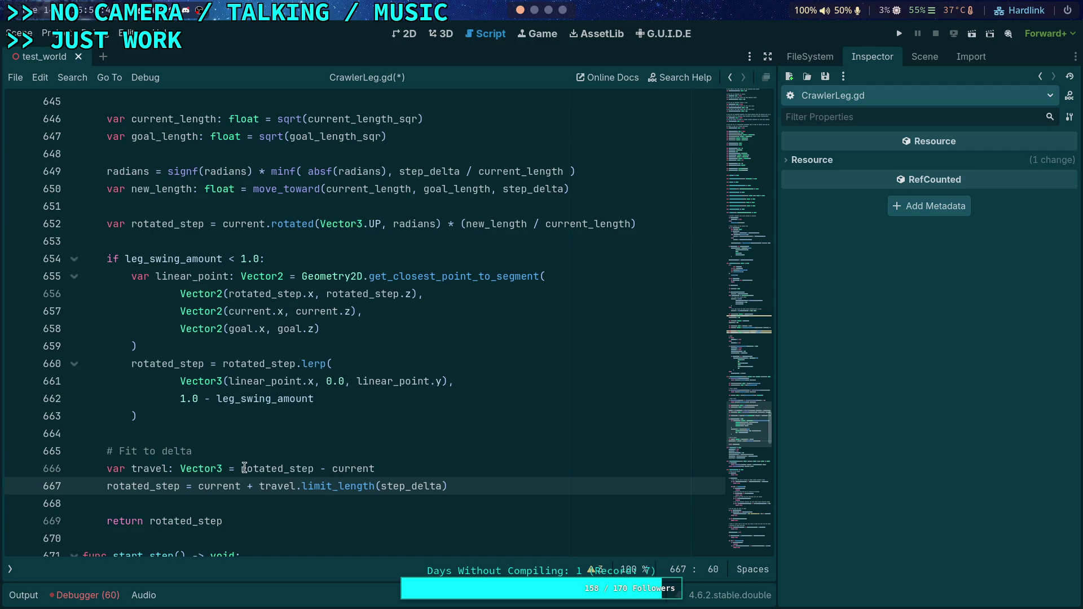
double_click(276, 487)
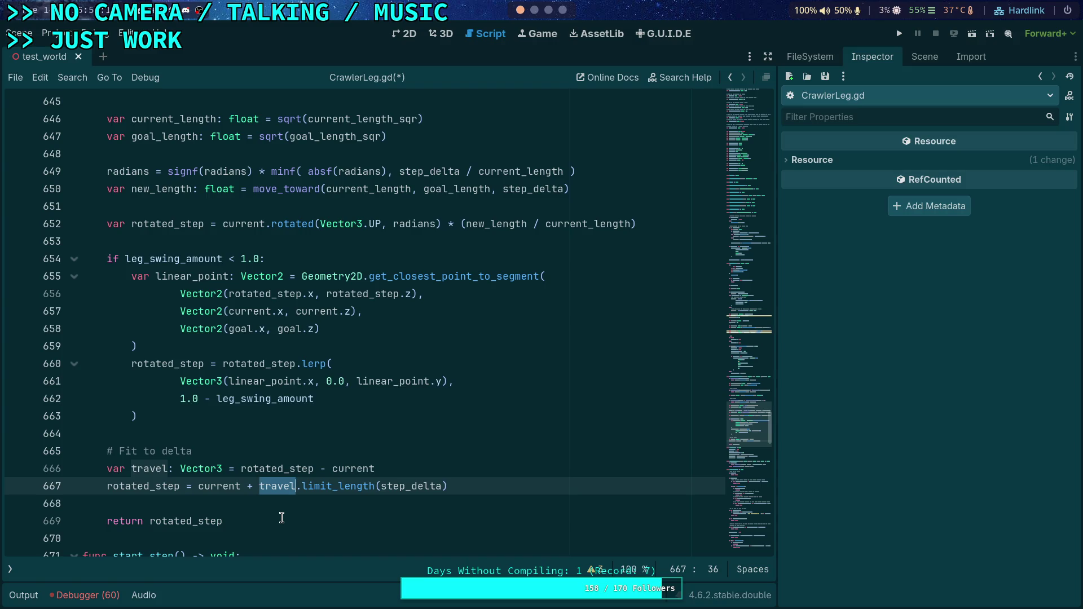
scroll(258, 461, up, 2)
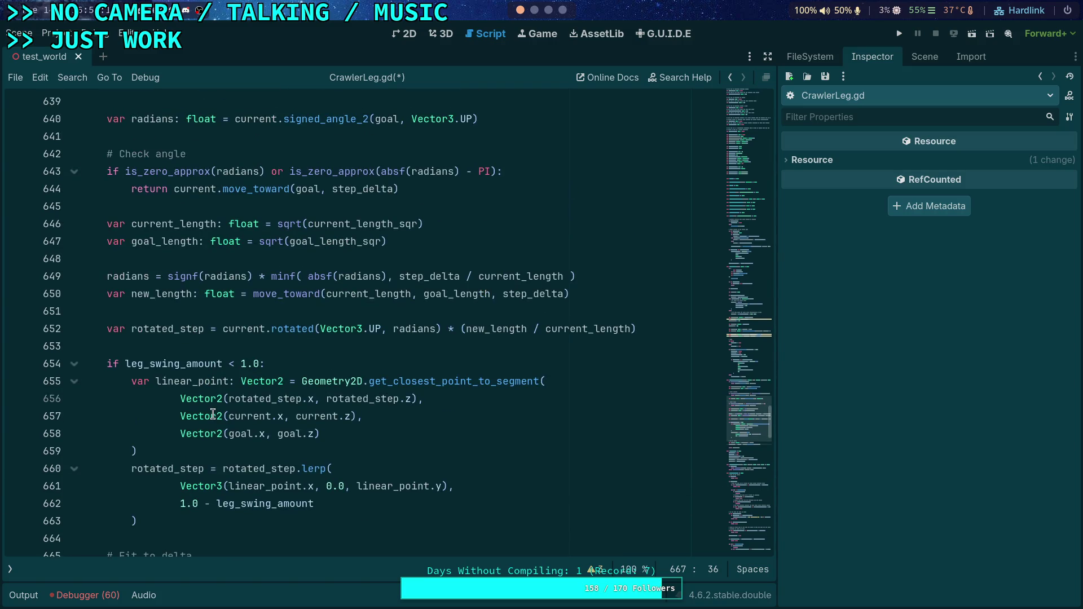
scroll(213, 414, down, 2)
double_click(138, 363)
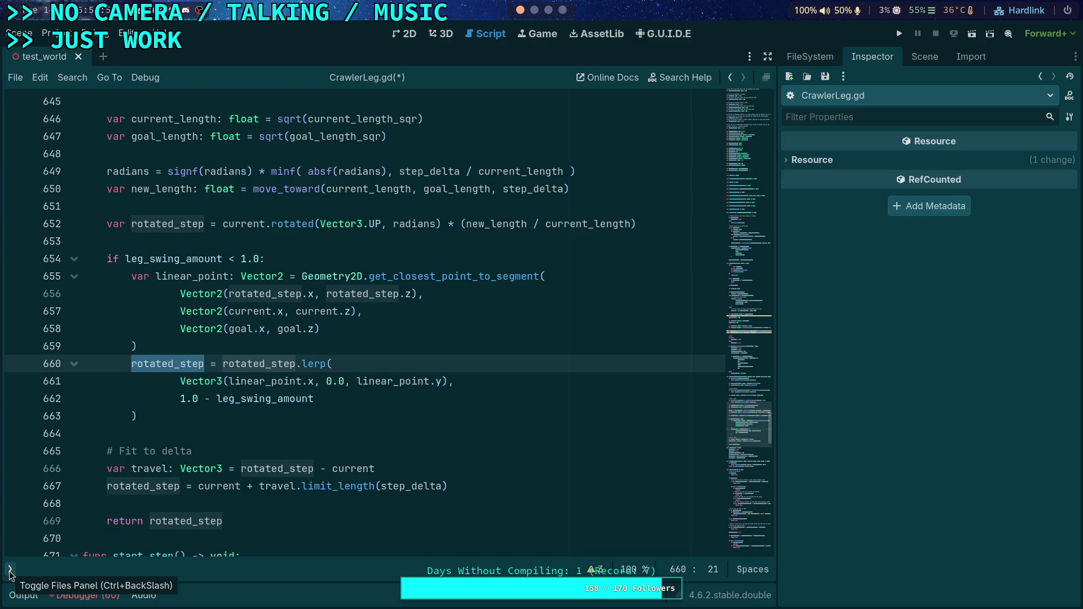
click(10, 570)
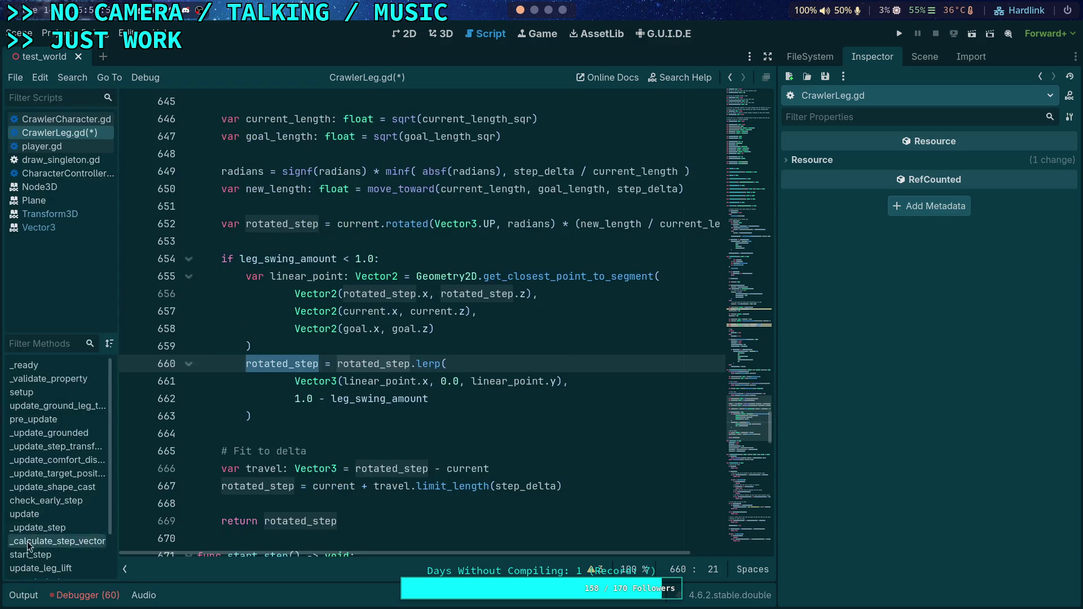
click(126, 569)
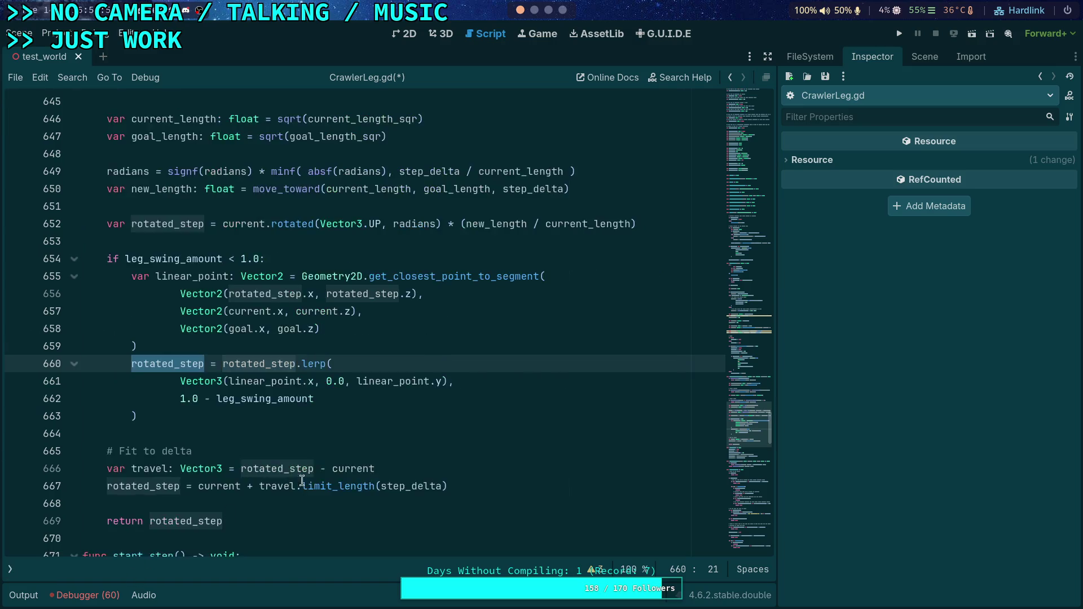
scroll(324, 449, up, 14)
scroll(324, 449, up, 6)
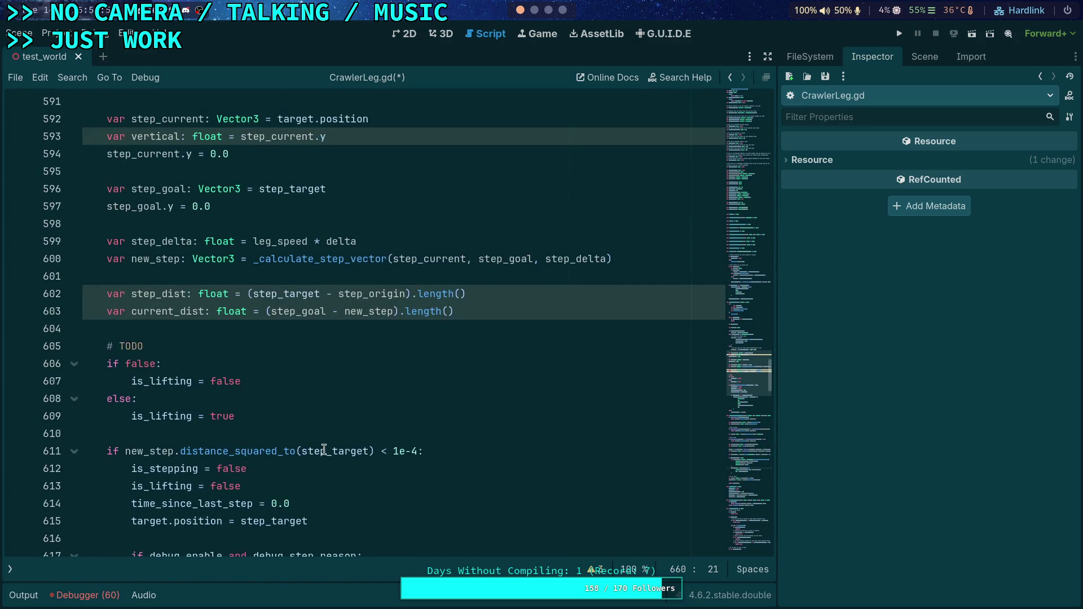
- Delete the step_dist and current_dist lines that follow the _calculate_step_vector call
click(257, 369)
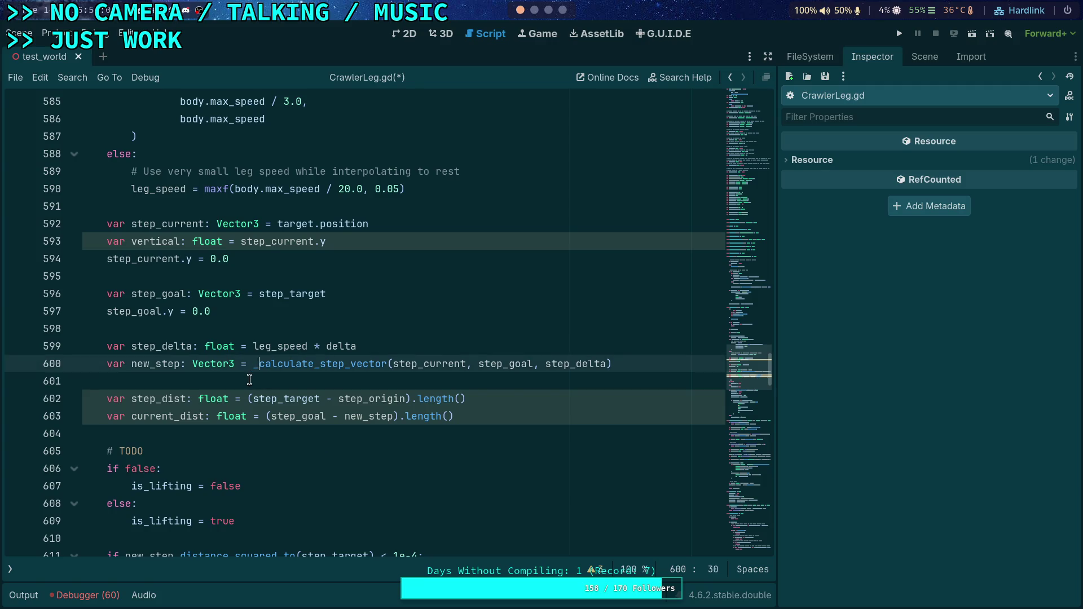
click(244, 384)
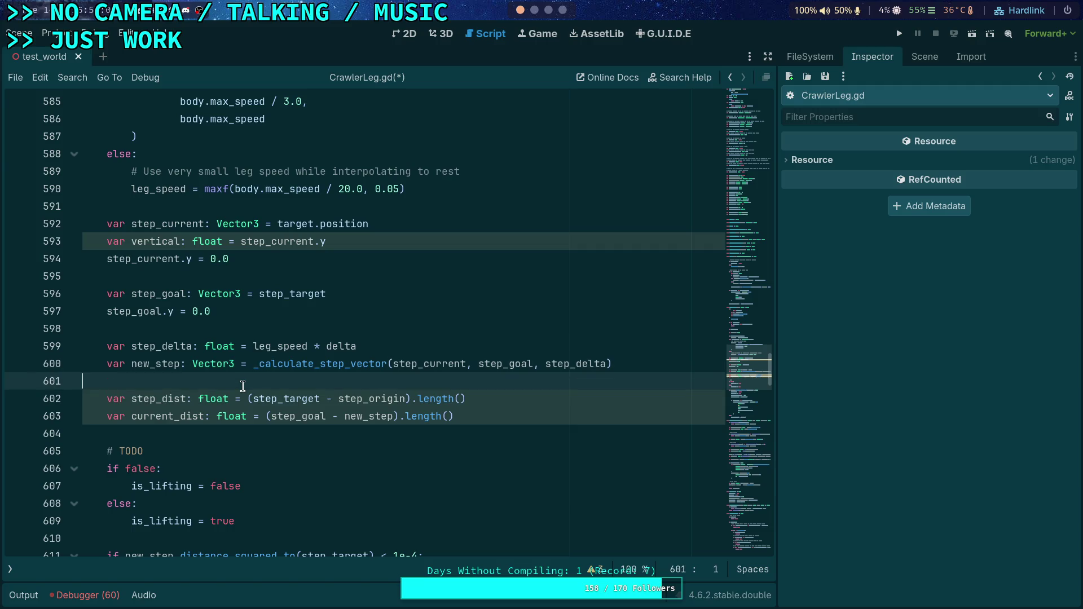
drag(484, 418, 348, 376)
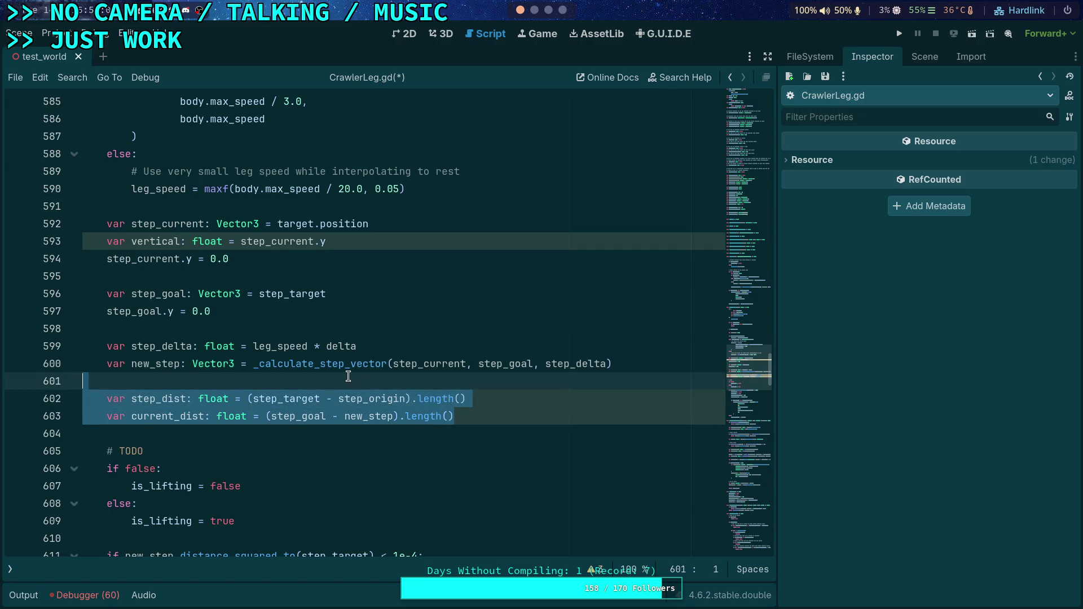
key(Delete)
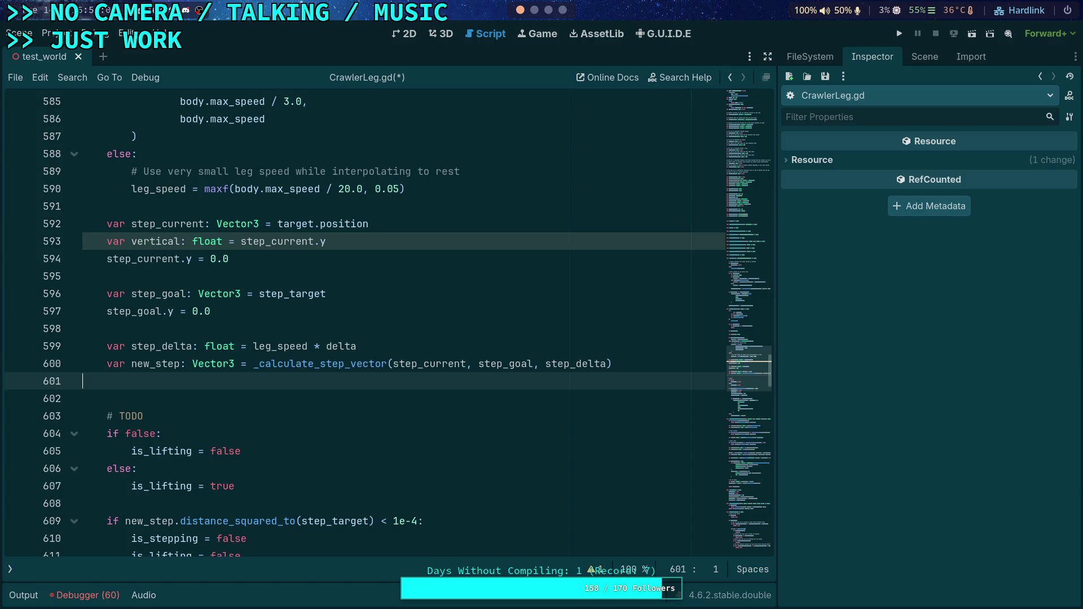
- Delete the '# Fit to delta' clamp lines from _calculate_step_vector
scroll(240, 377, down, 20)
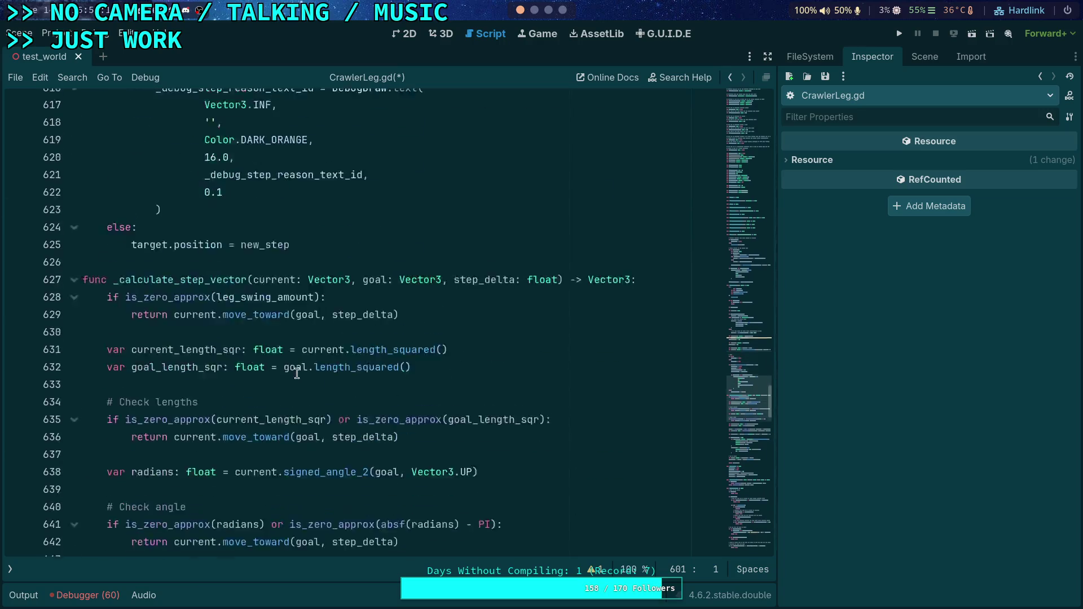
scroll(240, 376, up, 3)
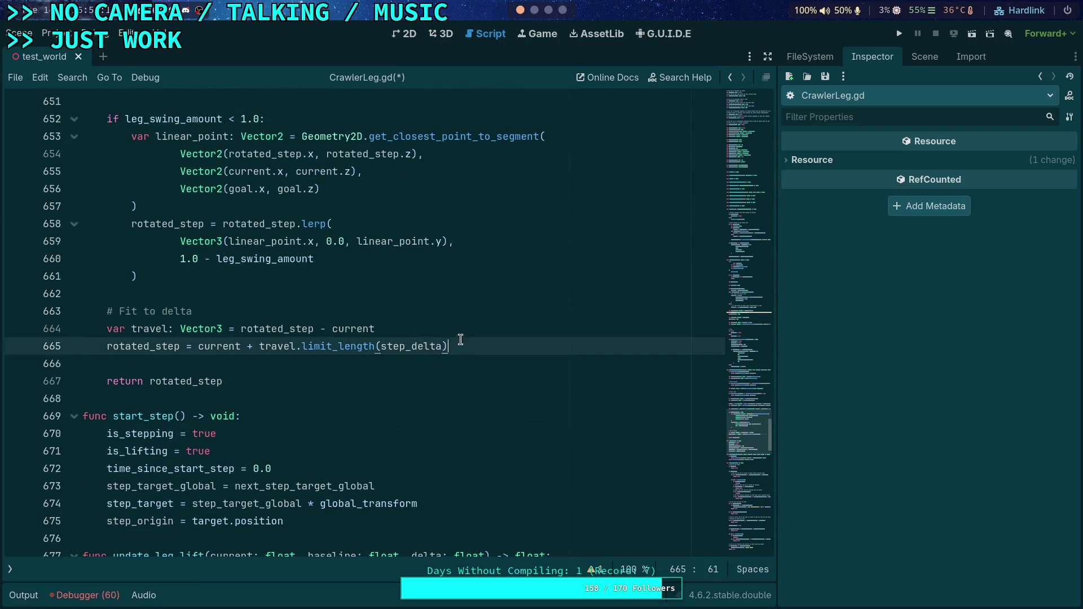
drag(460, 341, 380, 285)
key(BackSpace)
key(BackSpace)
key(BackSpace)
scroll(357, 335, up, 14)
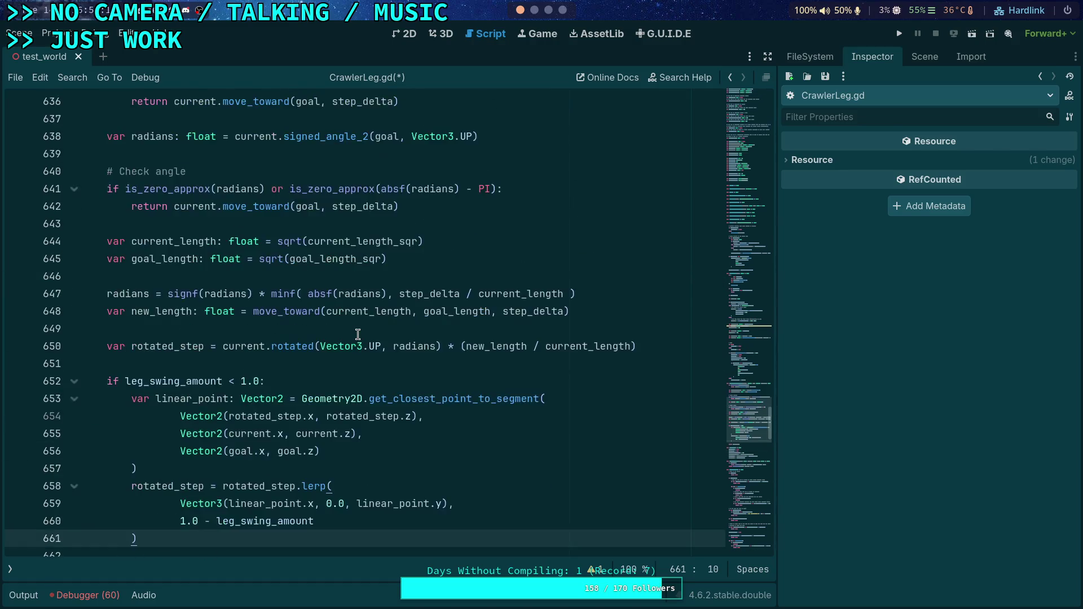
scroll(358, 334, up, 8)
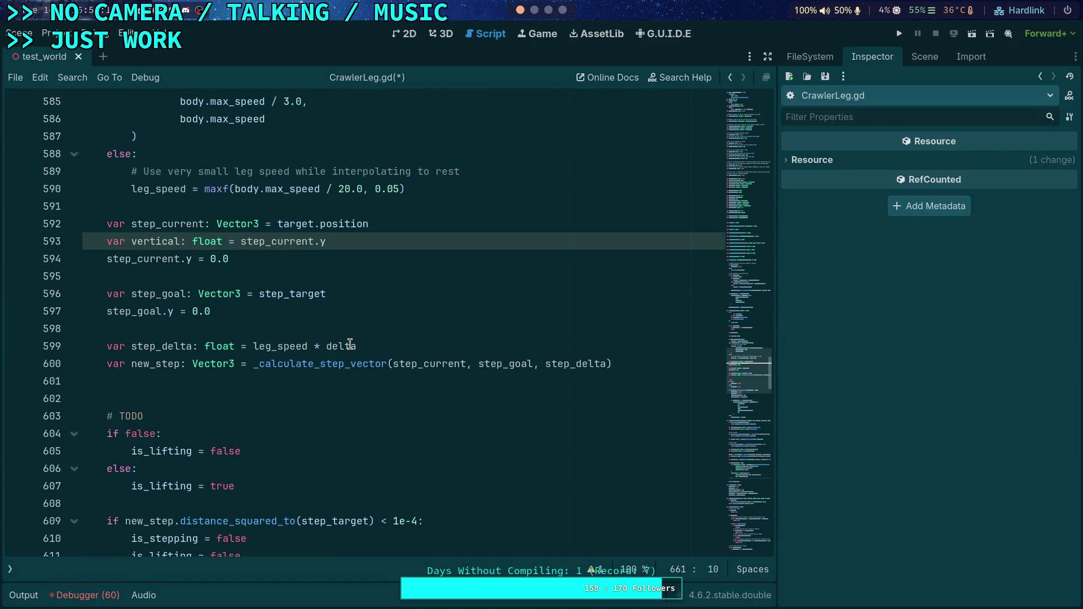
- Below new_step, begin 'var max_step_height: float = minf(leg_lift_height, ' without its second argument
click(360, 382)
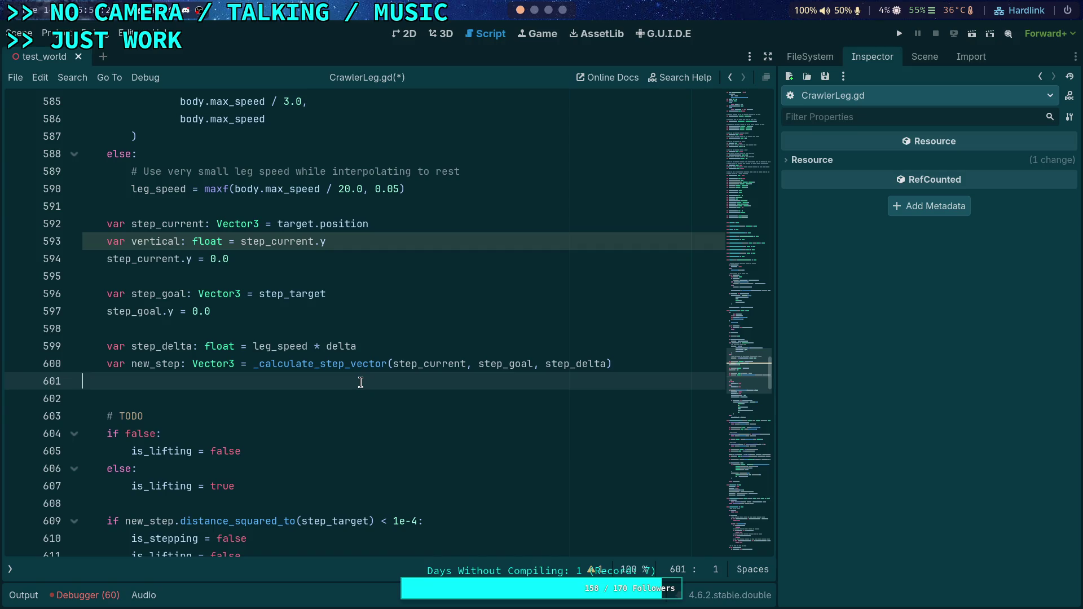
key(Return)
key(Tab)
text(va)
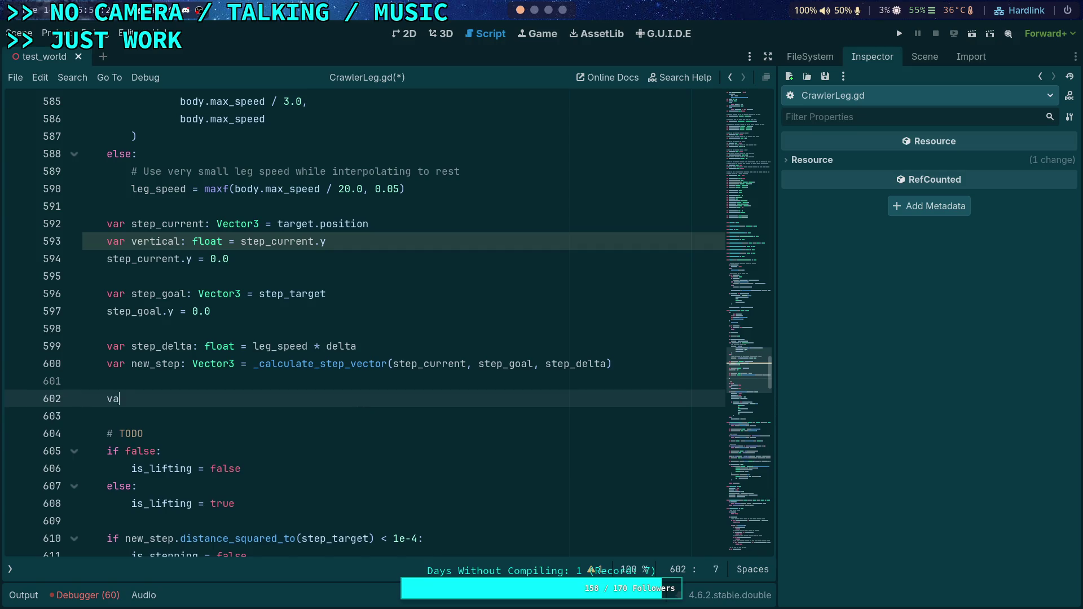
text(r max_h)
text(eight)
key(BackSpace)
key(BackSpace)
key(BackSpace)
text(step_heig)
text(ht: float = )
text(minf)
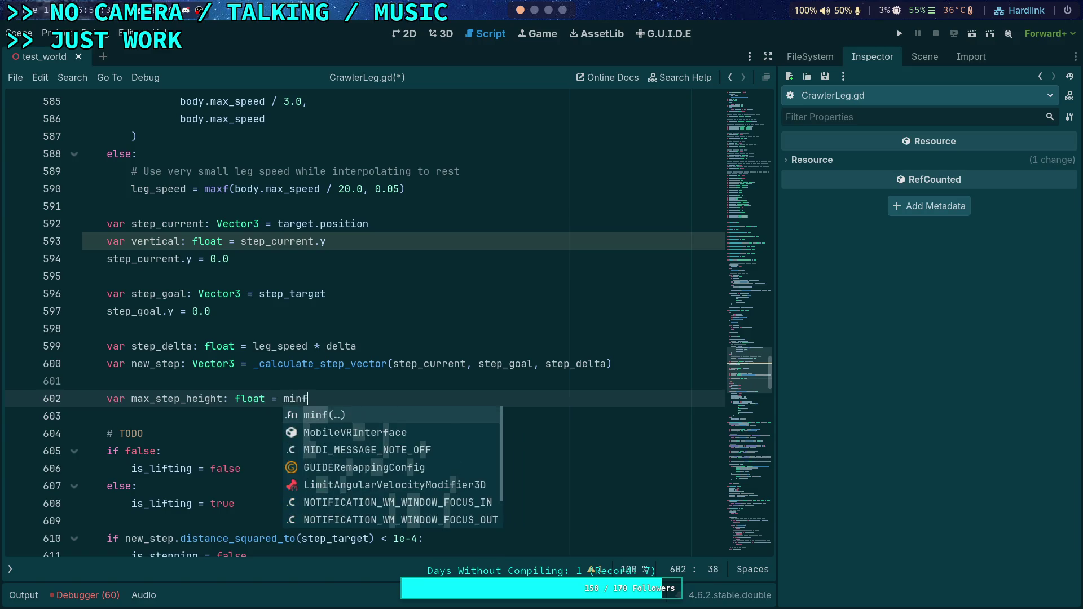
text((step_he)
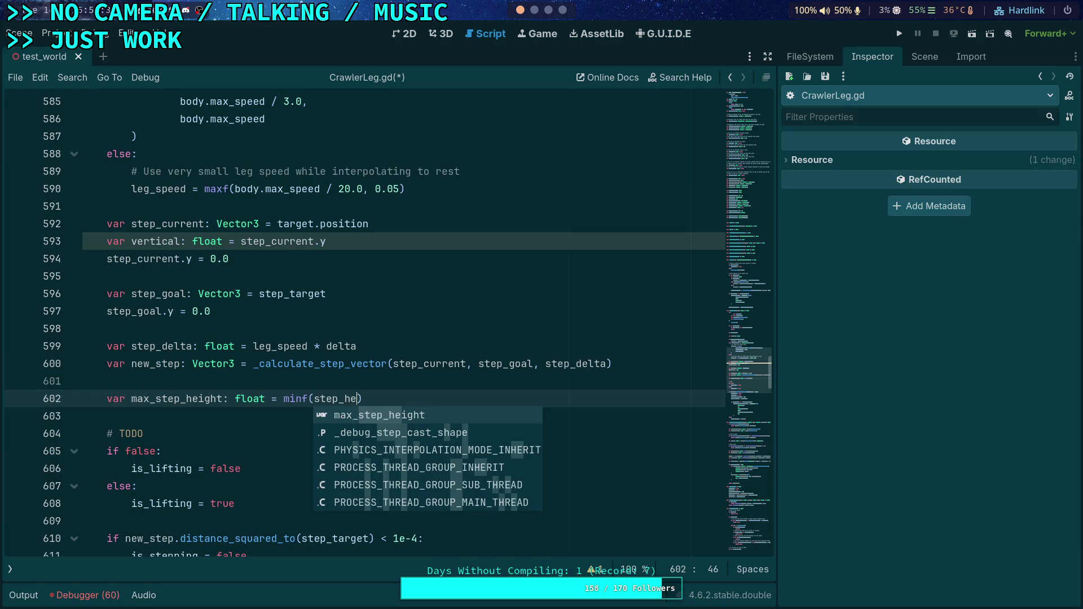
key(BackSpace)
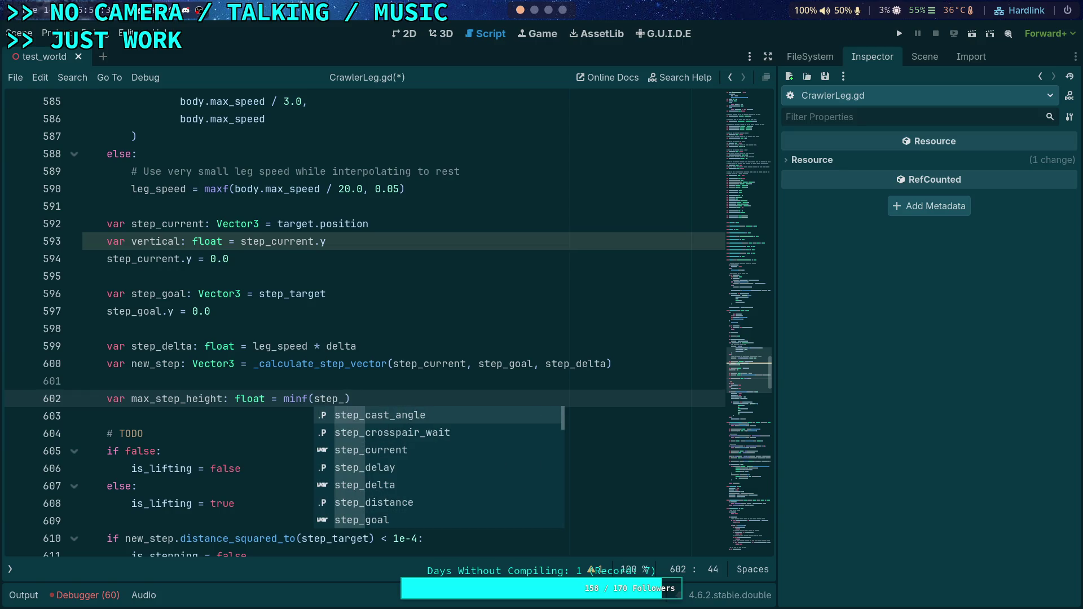
key(BackSpace)
key(BackSpace)
key(BackSpace)
text(lif)
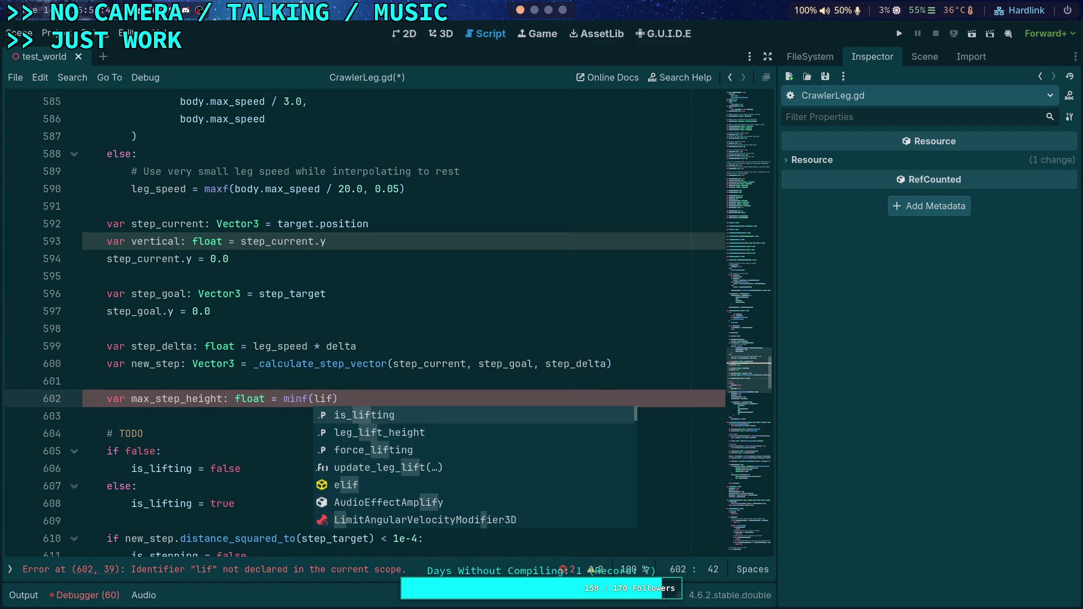
key(Down)
key(Return)
text(,)
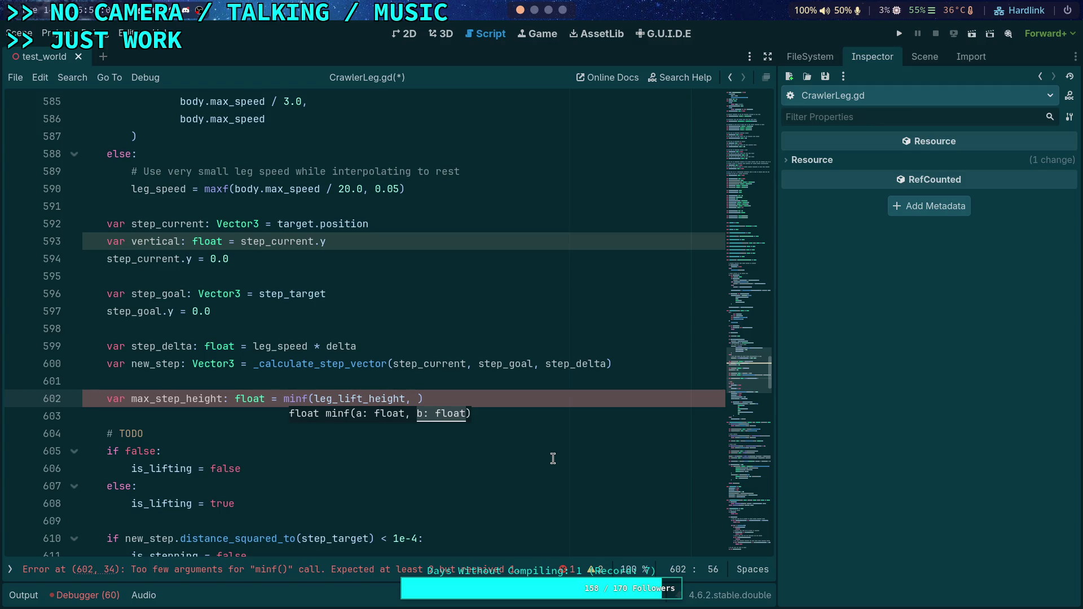
click(488, 379)
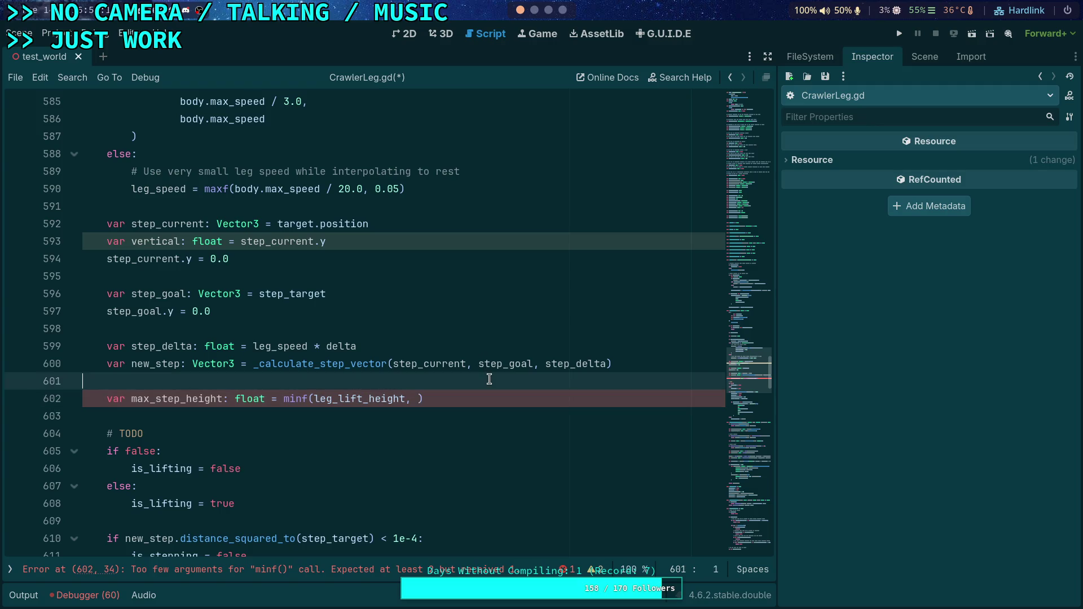
- Erase the unfinished max_step_height line
click(418, 399)
key(BackSpace)
key(BackSpace)
key(BackSpace)
text(ste)
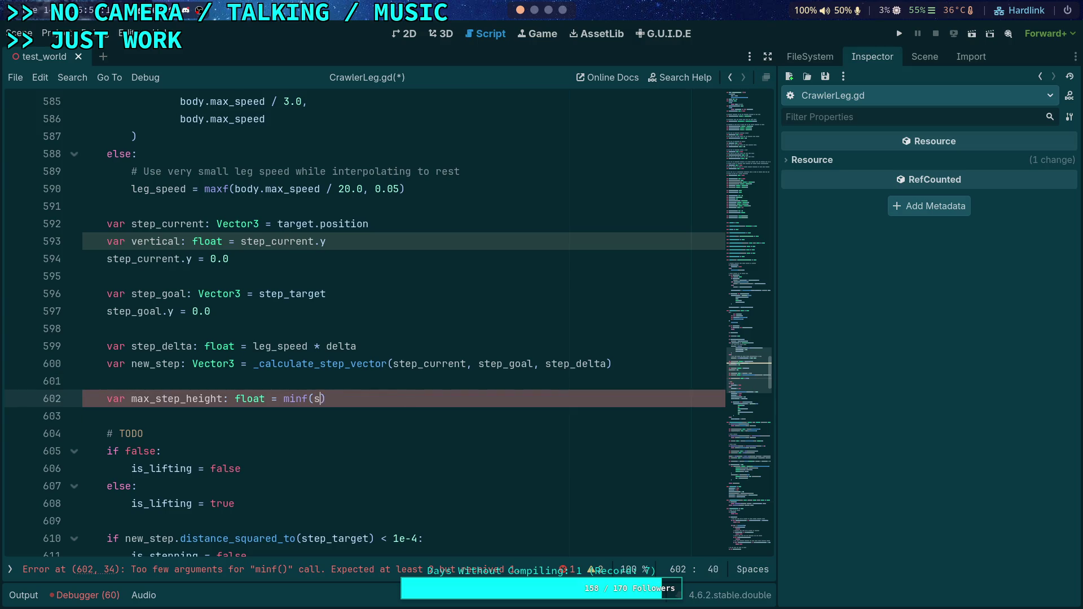
text(p_h)
key(BackSpace)
key(BackSpace)
key(BackSpace)
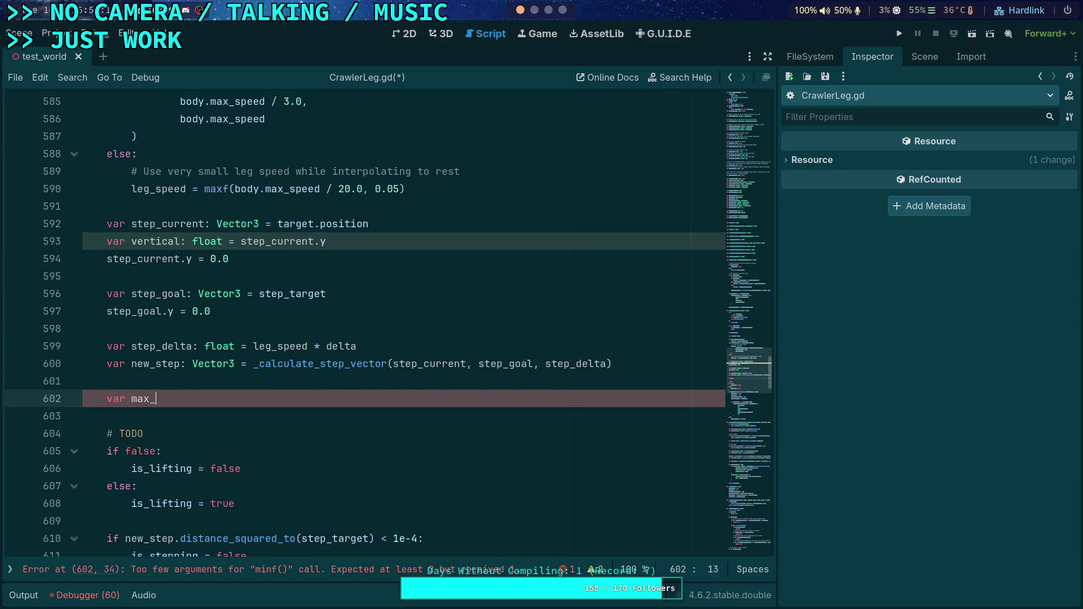
key(BackSpace)
key(BackSpace)
key(BackSpace)
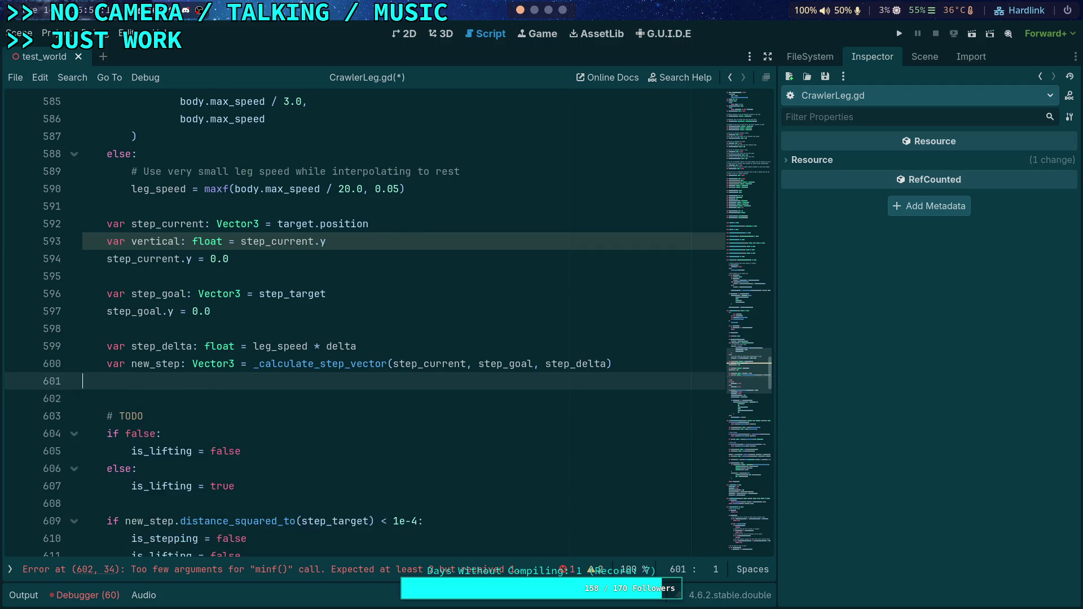
- Undo to restore the step_dist and current_dist declarations after new_step
scroll(364, 322, down, 15)
click(134, 545)
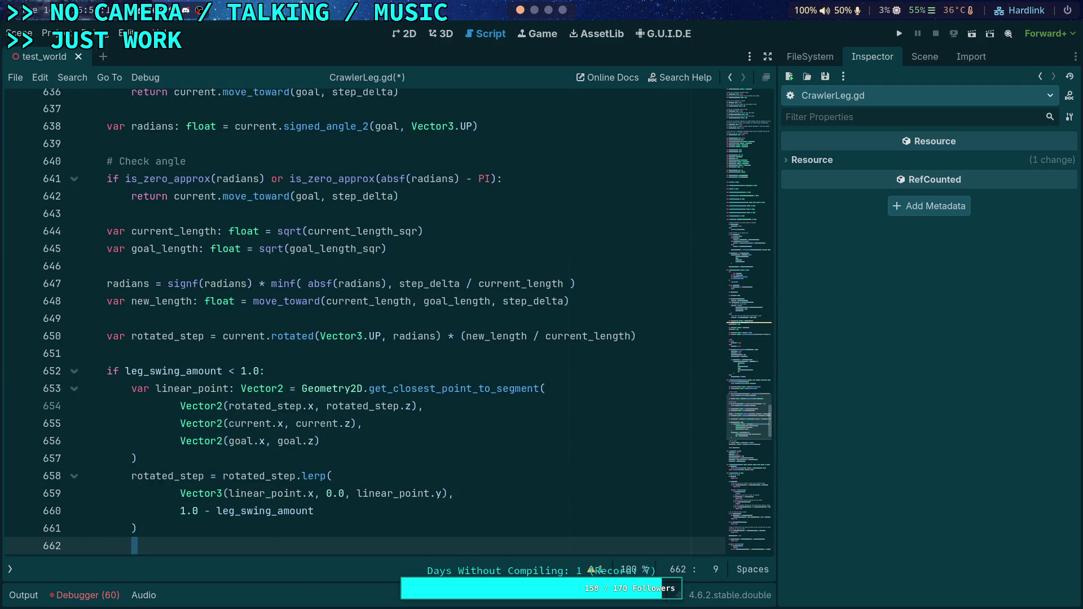
scroll(365, 321, down, 3)
key(ctrl+z)
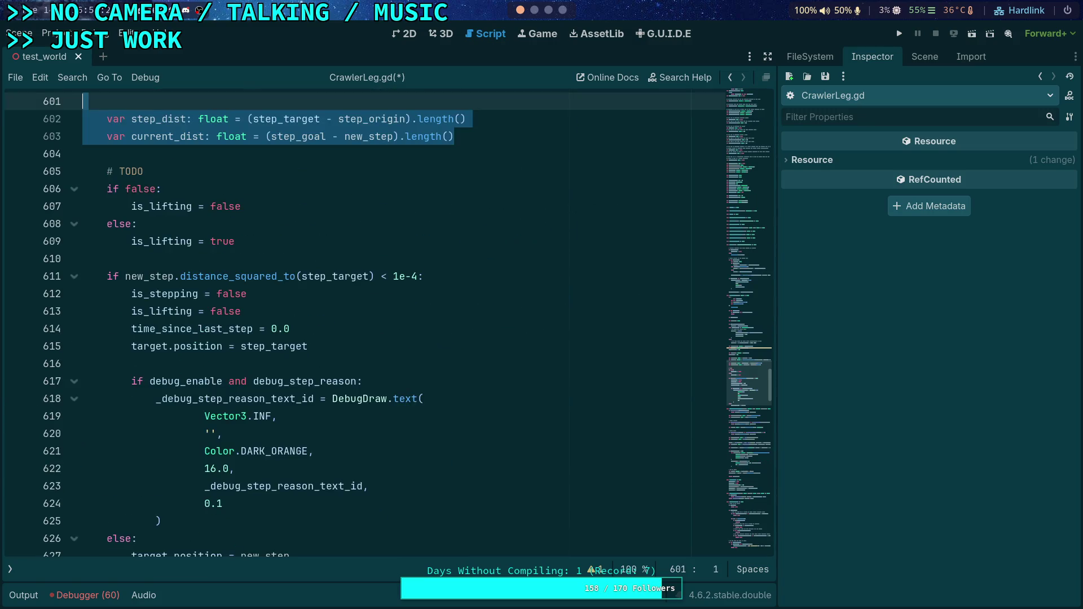
- Keep the Fit to delta clamp in _calculate_step_vector, undoing its accidental deletion
scroll(472, 363, down, 18)
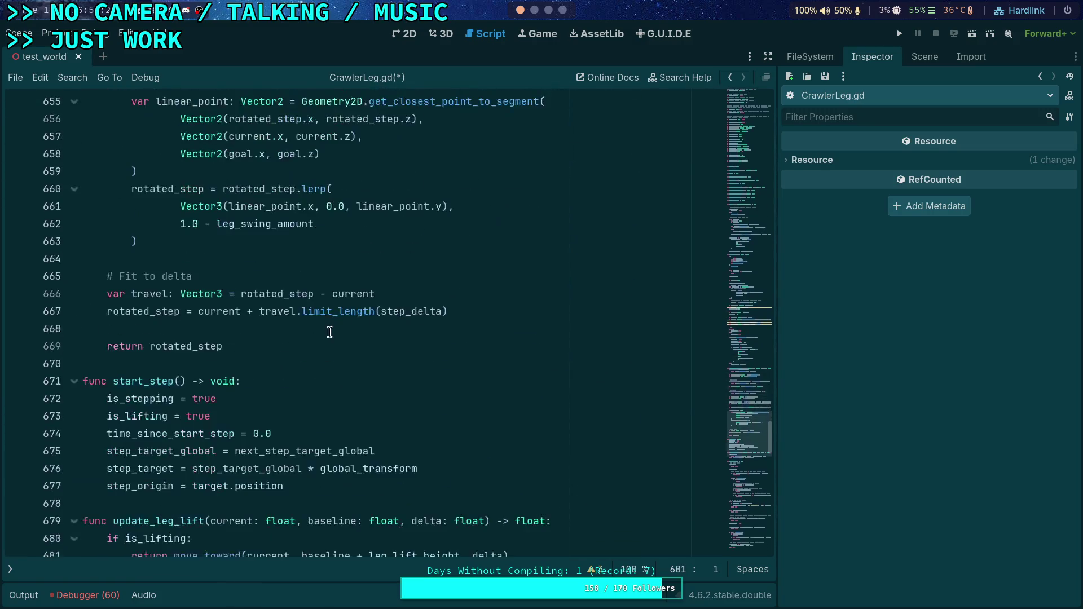
drag(448, 311, 440, 249)
key(BackSpace)
key(BackSpace)
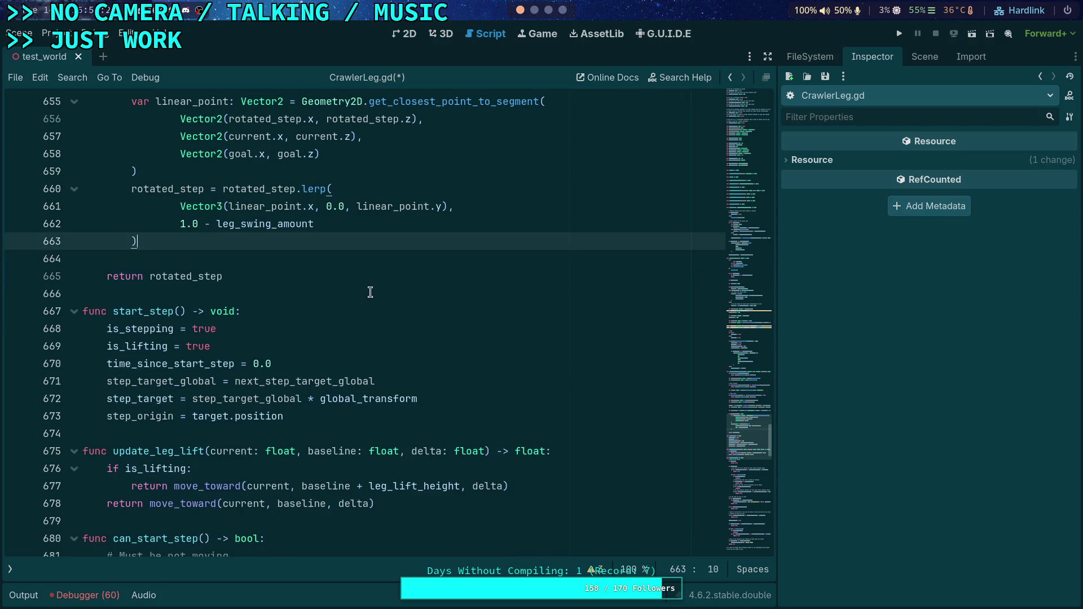
scroll(280, 295, up, 6)
scroll(280, 295, up, 14)
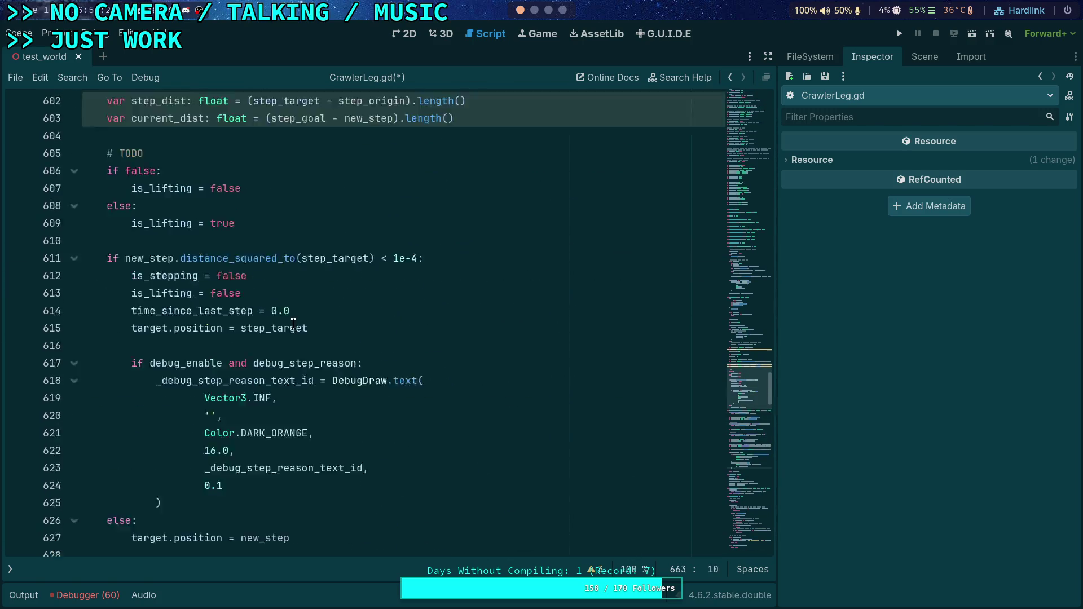
scroll(293, 324, up, 2)
scroll(293, 323, down, 2)
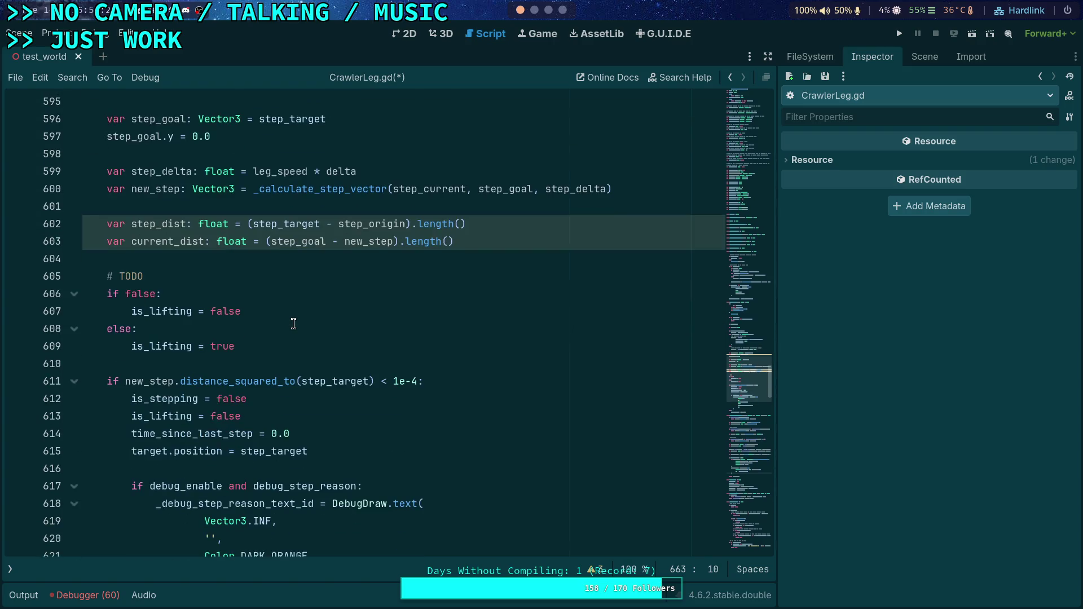
scroll(291, 319, down, 17)
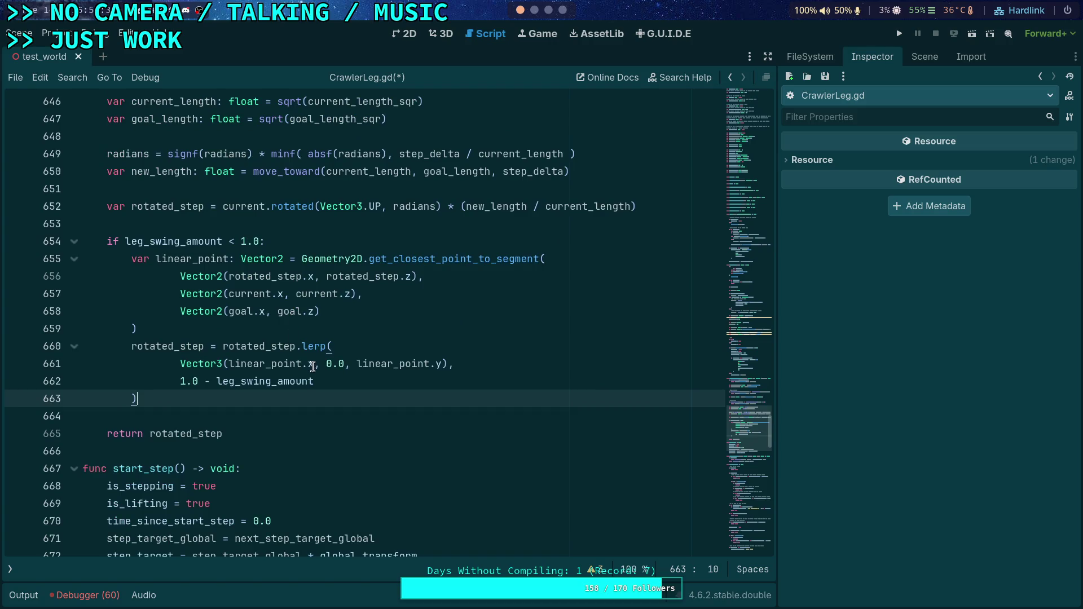
key(ctrl+z)
click(366, 430)
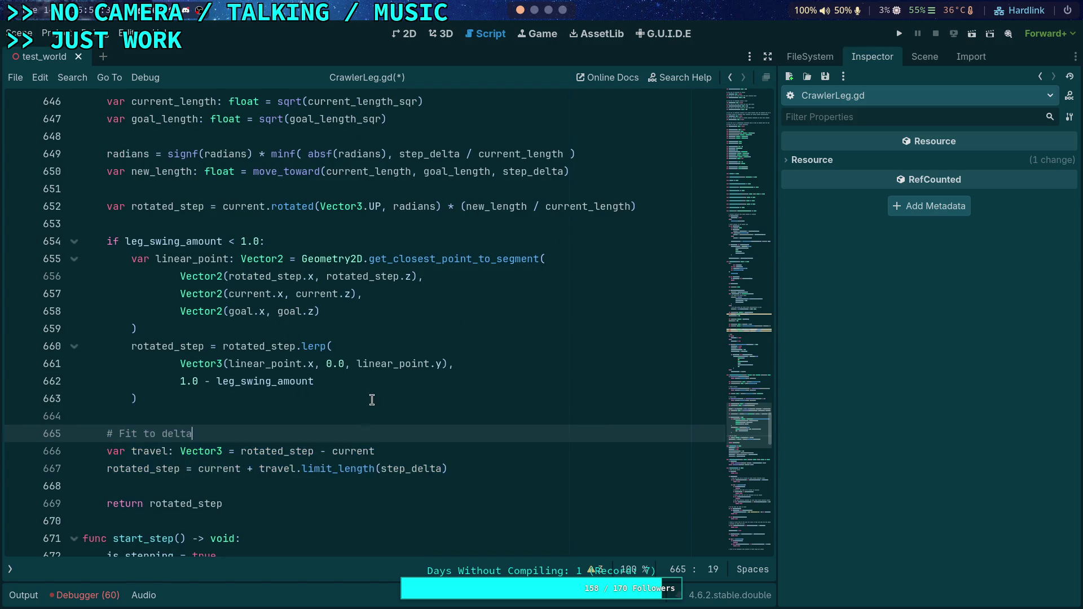
scroll(303, 371, up, 20)
click(507, 398)
scroll(529, 401, down, 2)
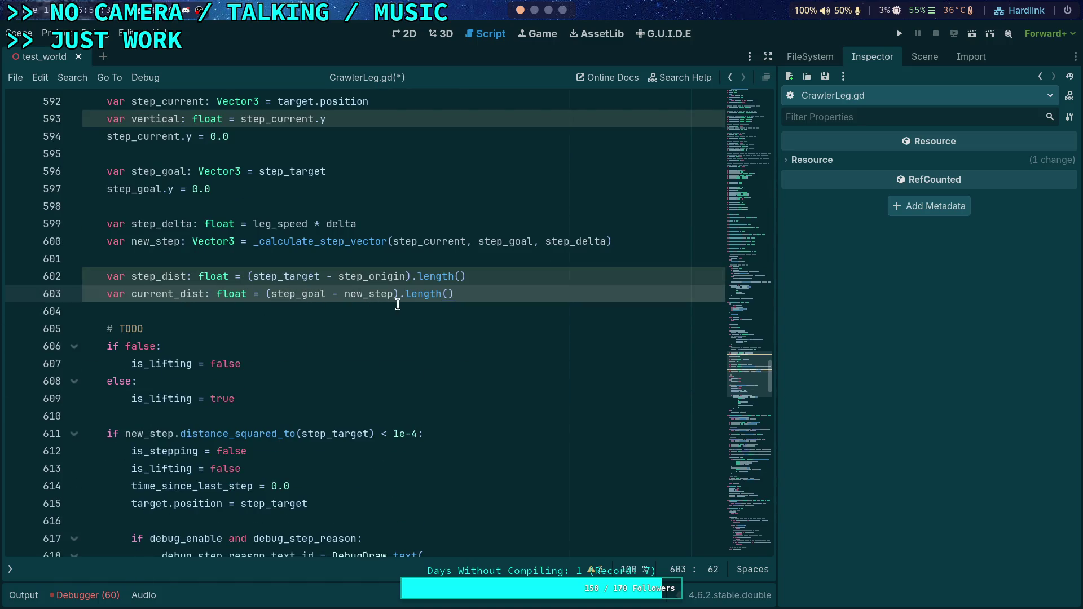
- Check new_step and step_goal usages, then start a steps_to_goal: float declaration after current_dist
double_click(361, 294)
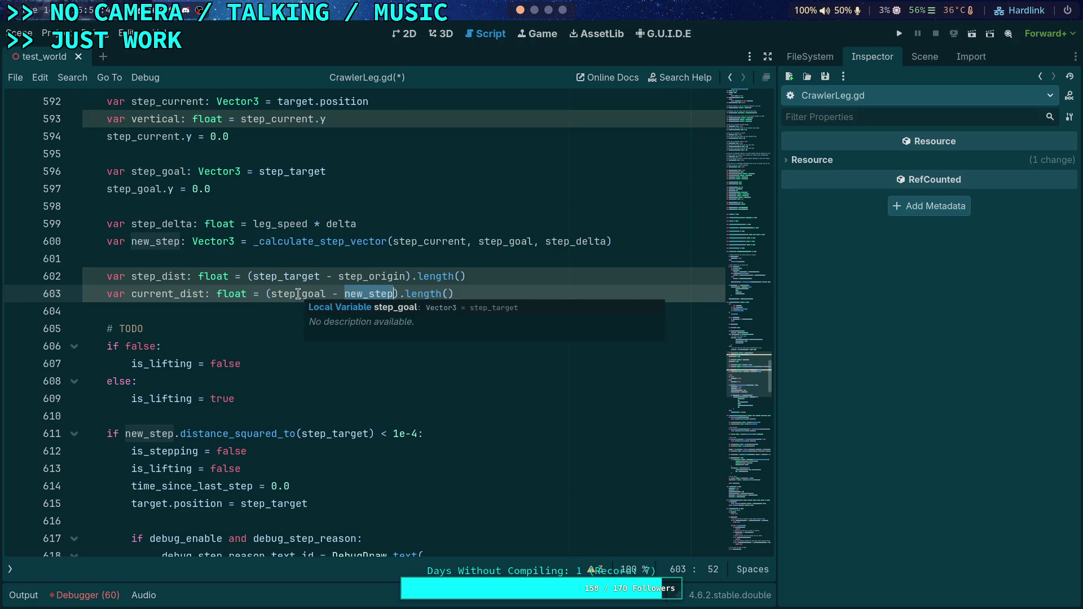
double_click(297, 294)
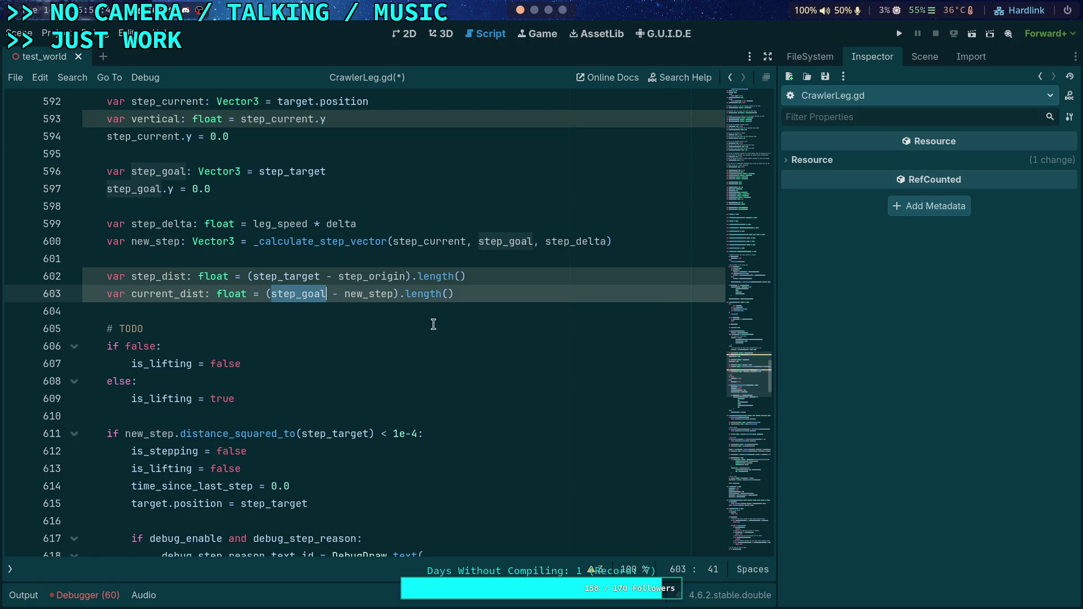
click(527, 290)
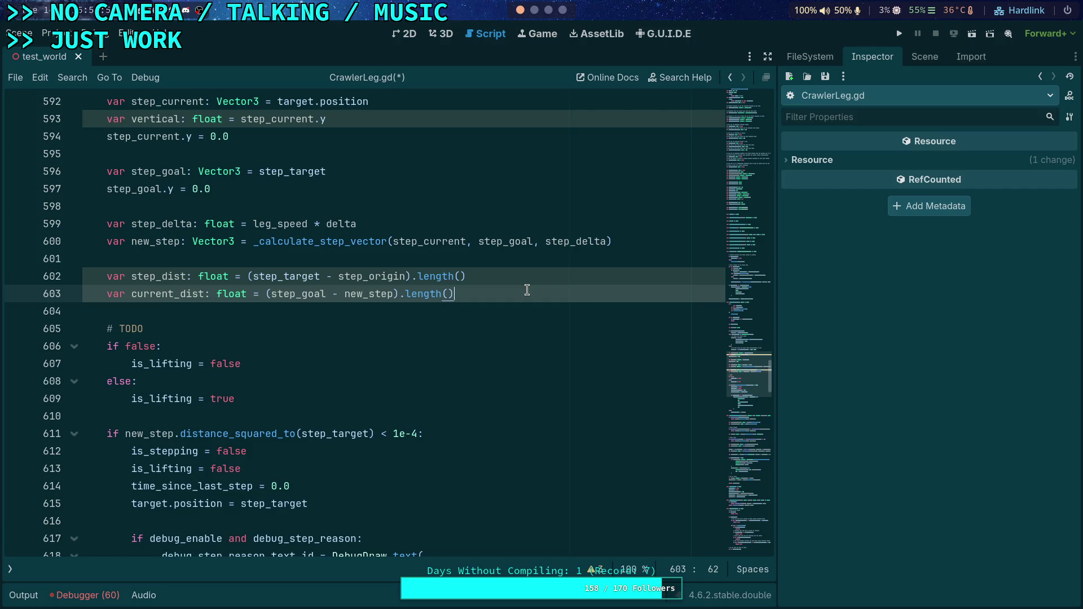
key(Return)
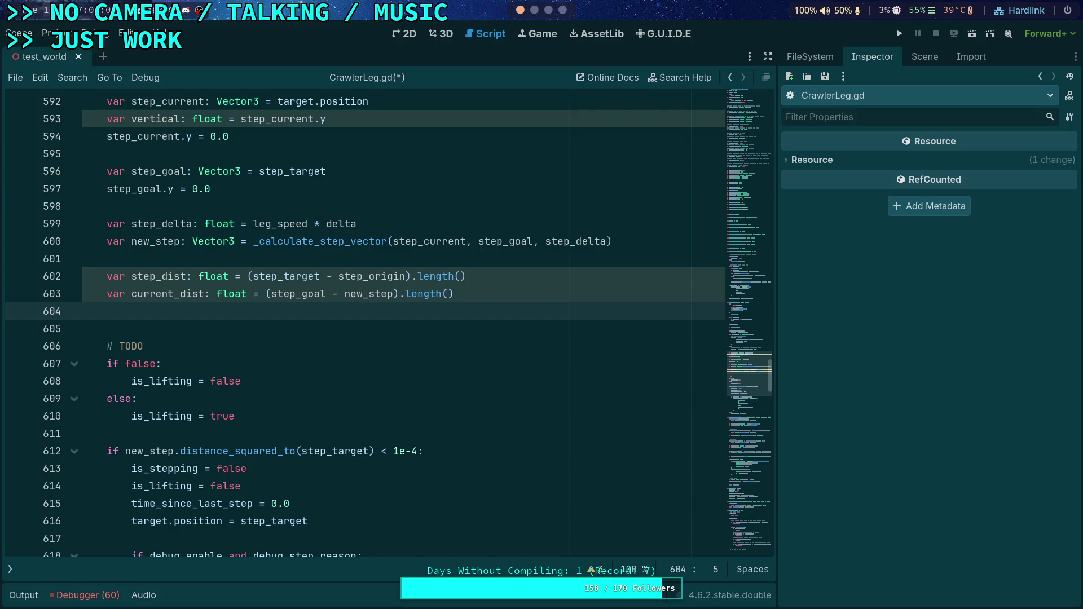
text(var steps_)
text(to_goal:)
text( float = )
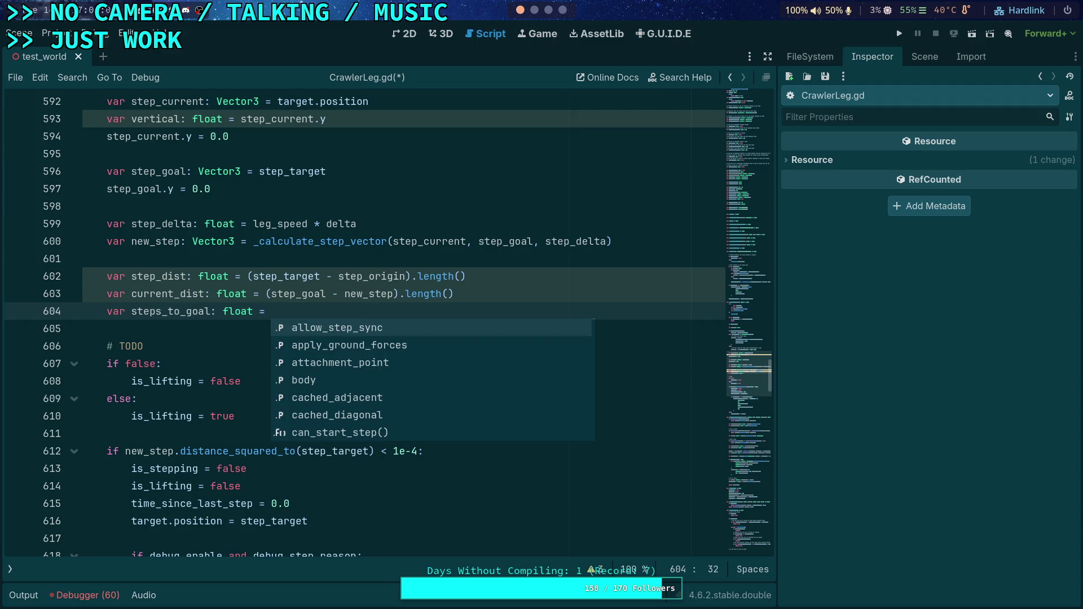
text(cur)
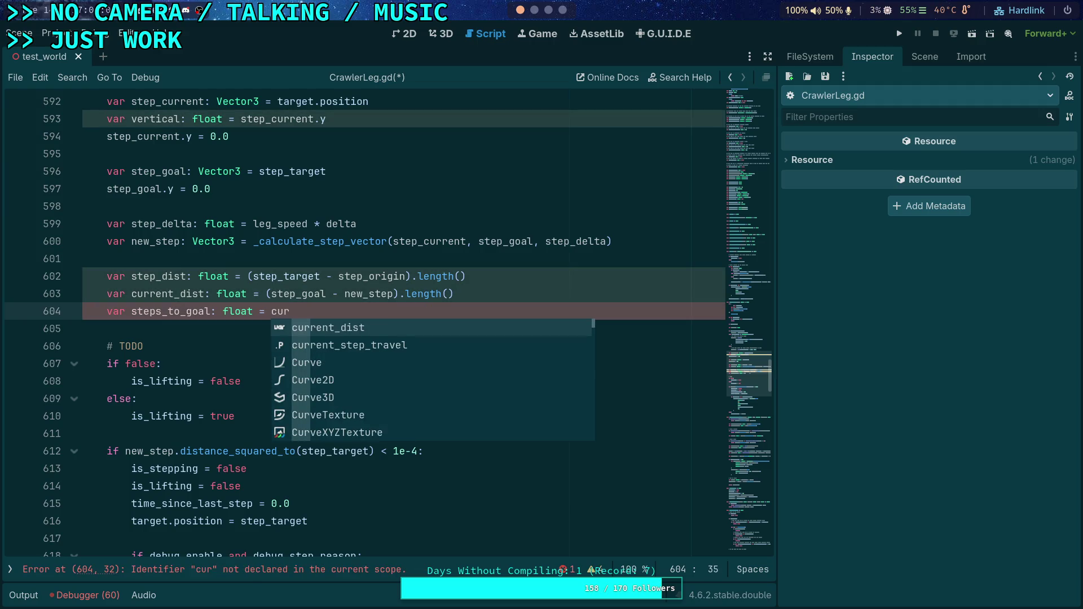
- Set steps_to_goal to current_dist / step_delta and start max_step_height = minf(leg_lift_height, steps_to_goal *
key(Return)
text(/ step)
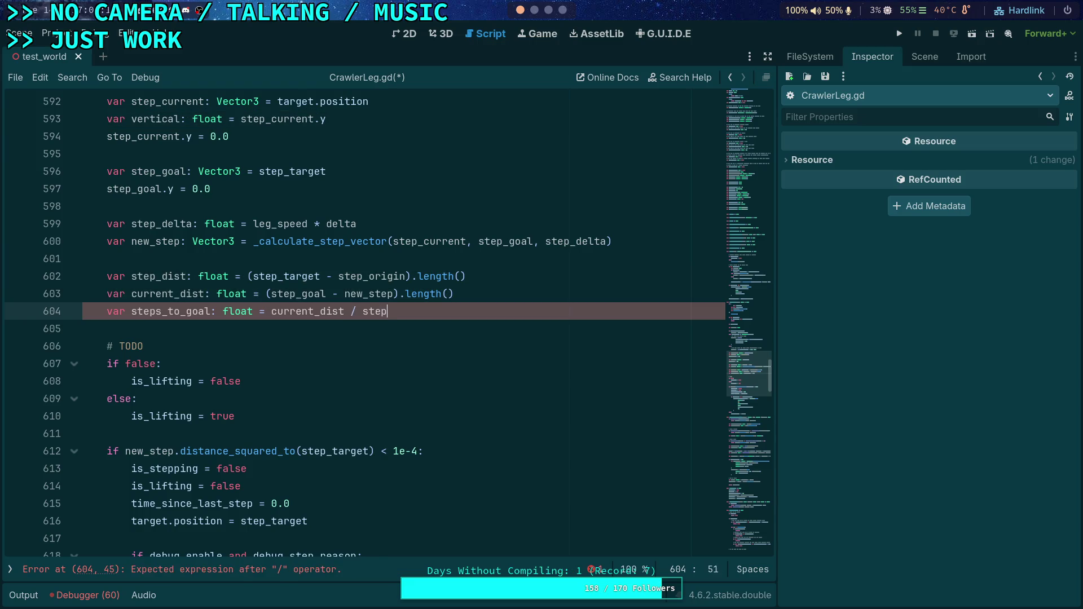
text(_delta)
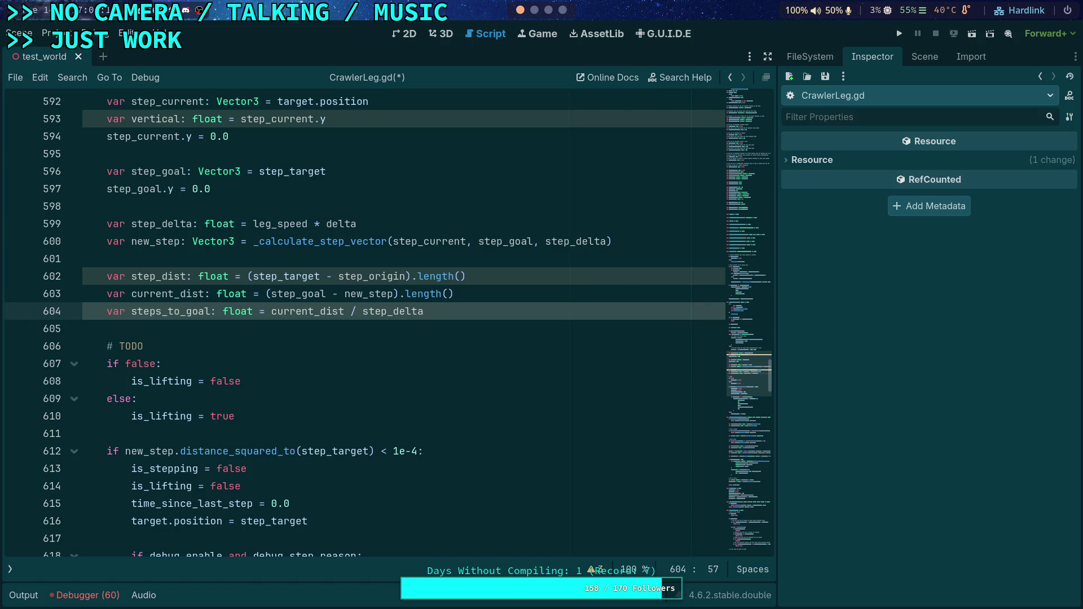
key(Return)
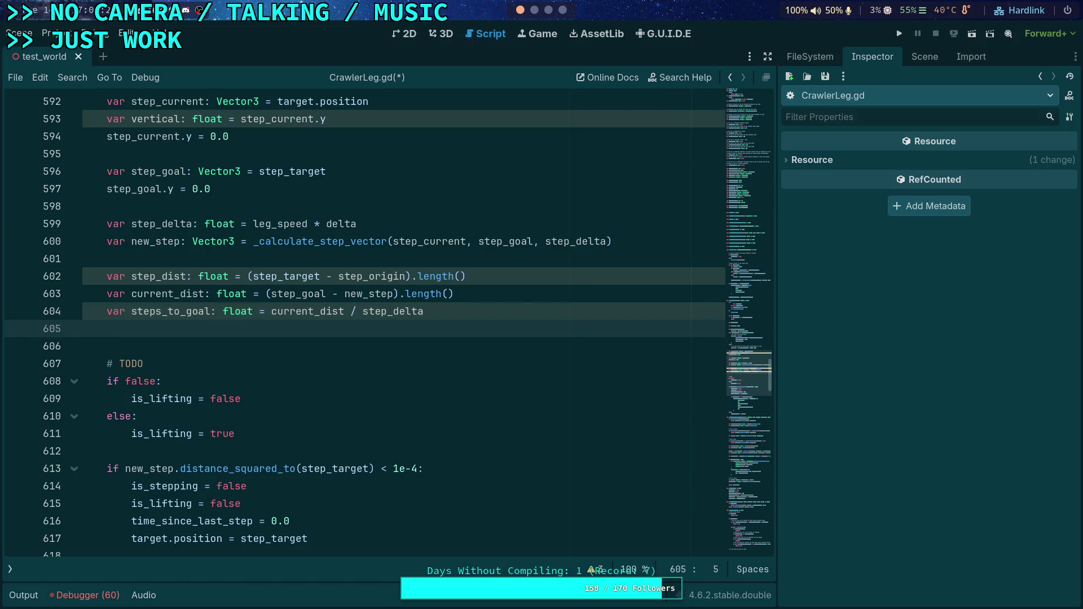
text(var max_ste)
text(p_height: float)
text( = minf()
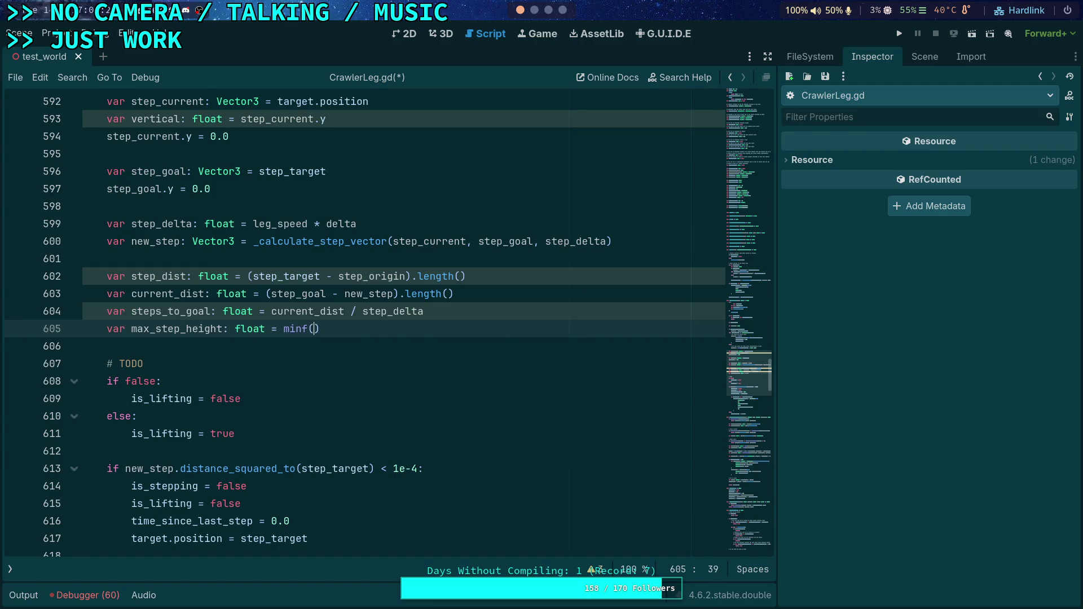
text(leg_)
key(Return)
text(, ste)
key(Return)
text(*)
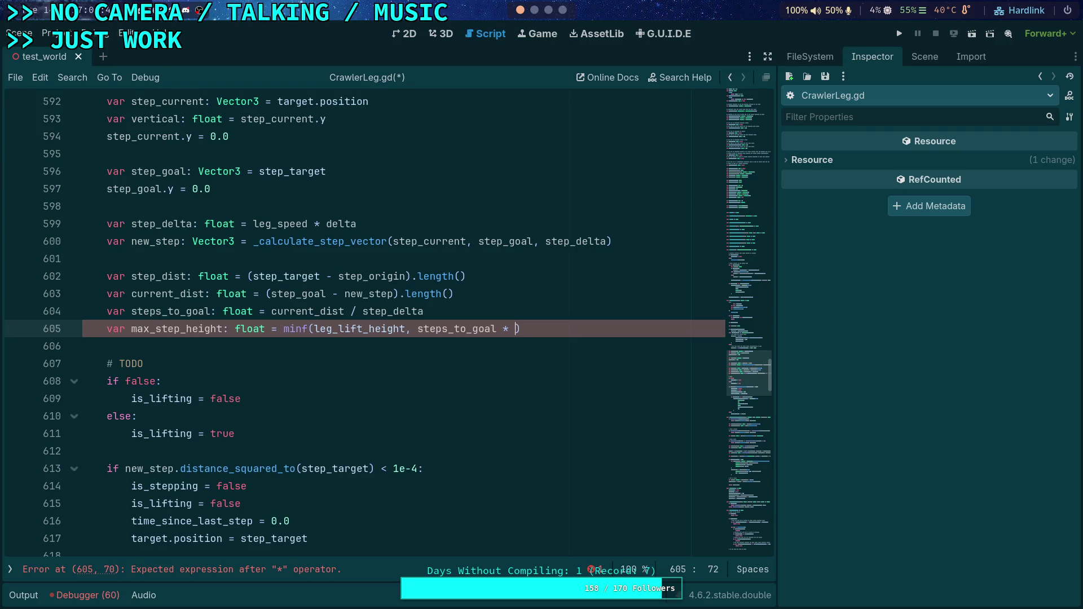
- Use current_dist as the second minf argument and delete the steps_to_goal line
key(BackSpace)
key(BackSpace)
key(BackSpace)
text(current_dist)
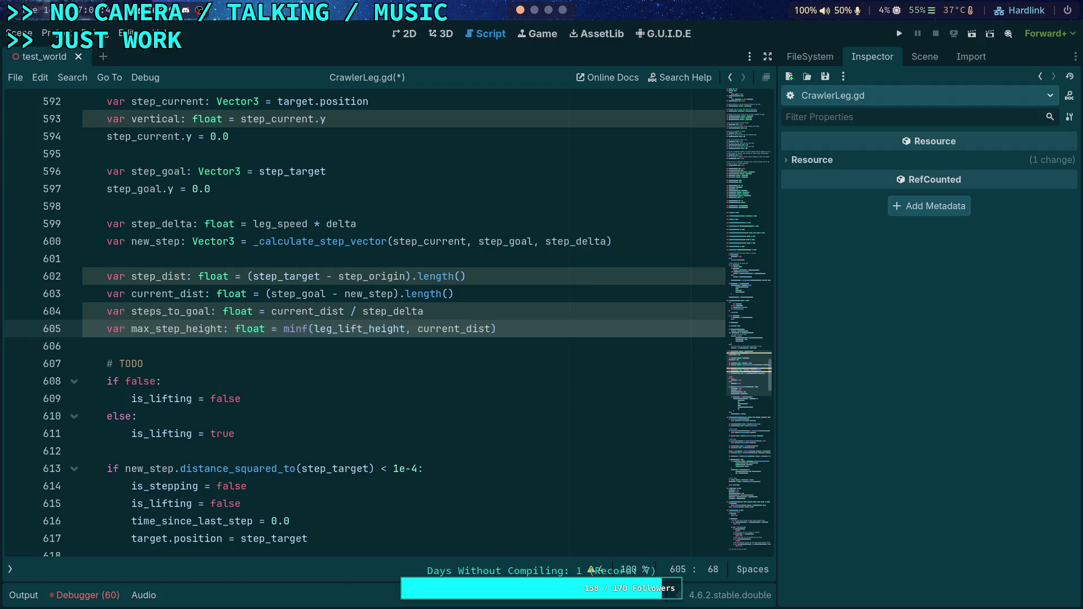
drag(497, 310, 505, 296)
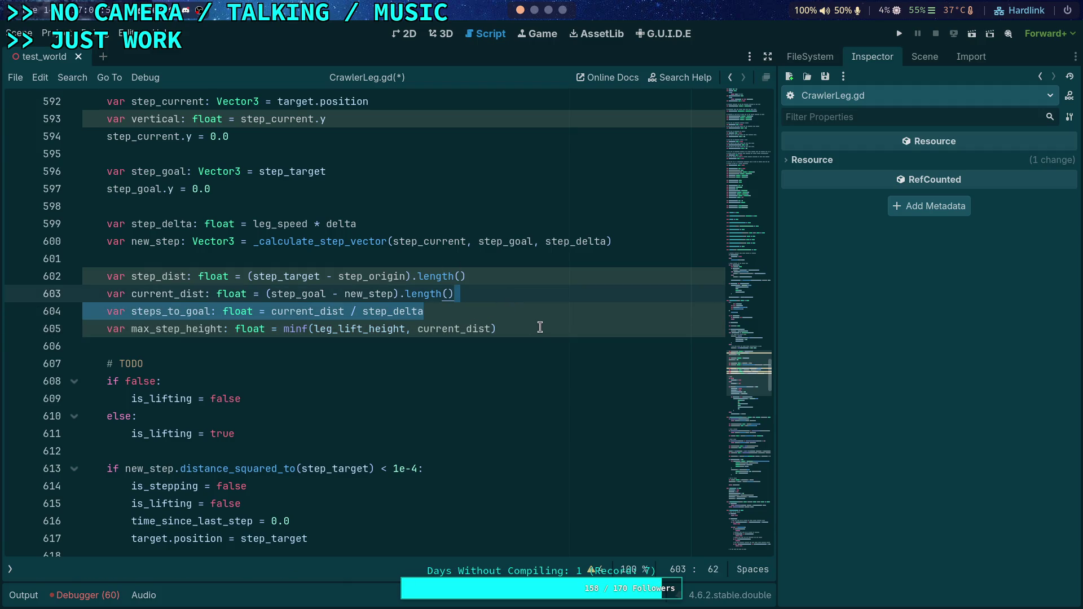
key(BackSpace)
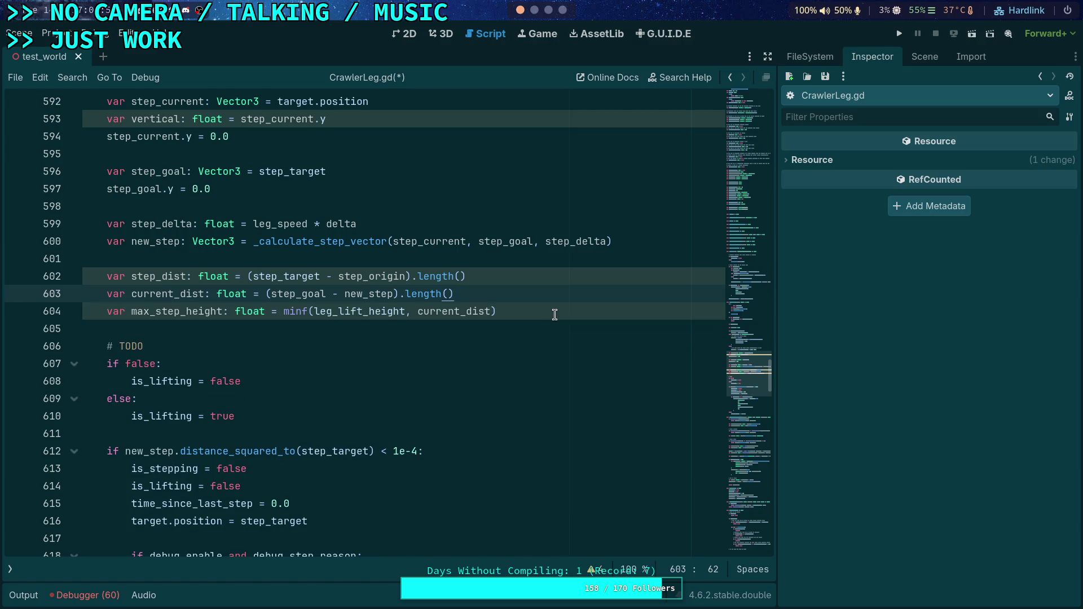
- Delete the unused step_dist line so current_dist directly follows new_step
click(554, 314)
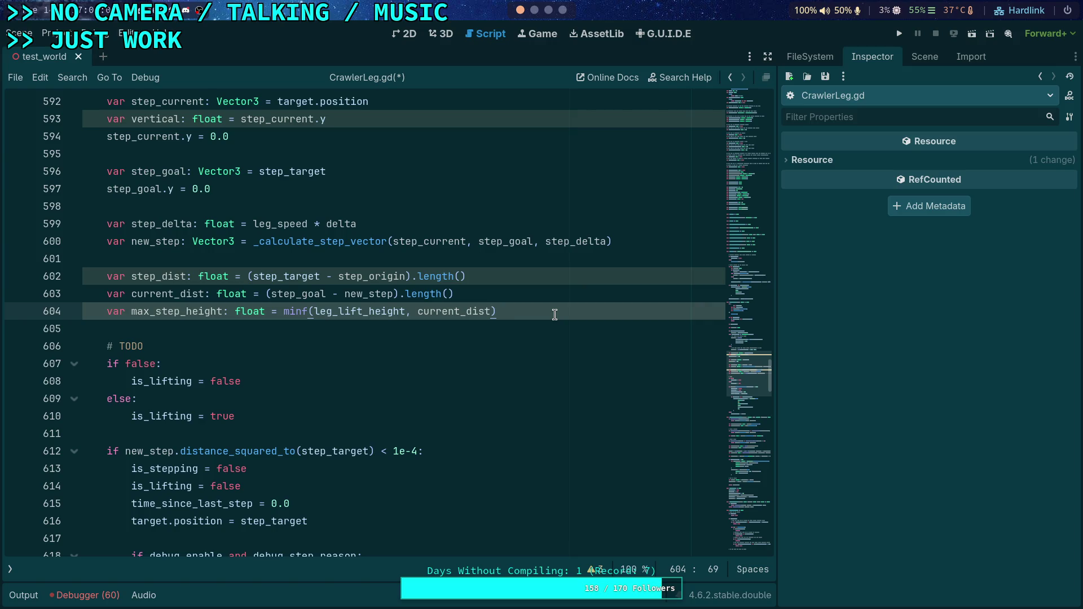
drag(483, 271, 483, 265)
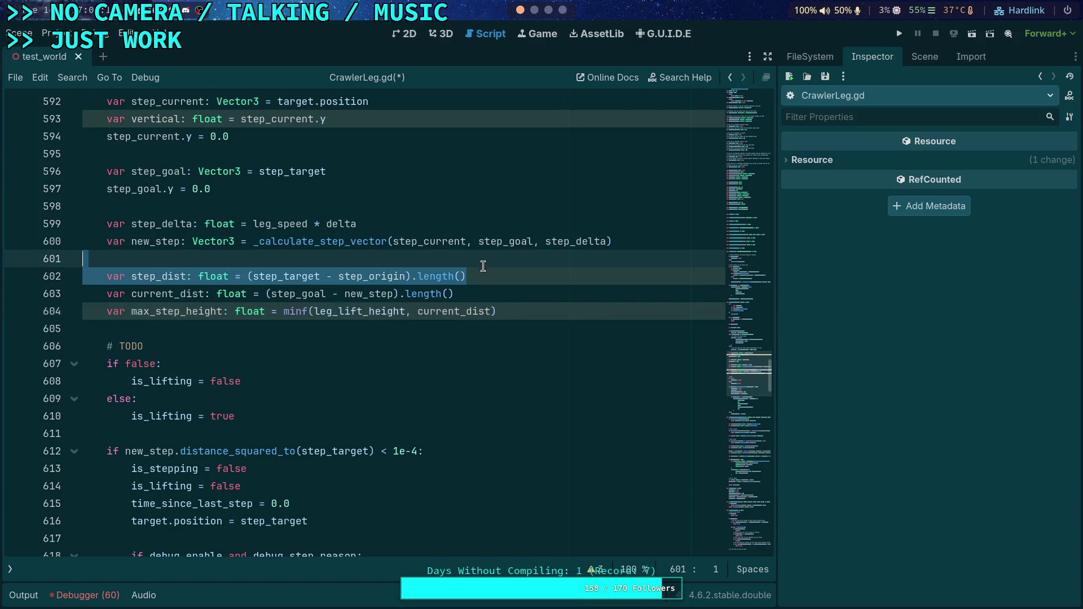
key(BackSpace)
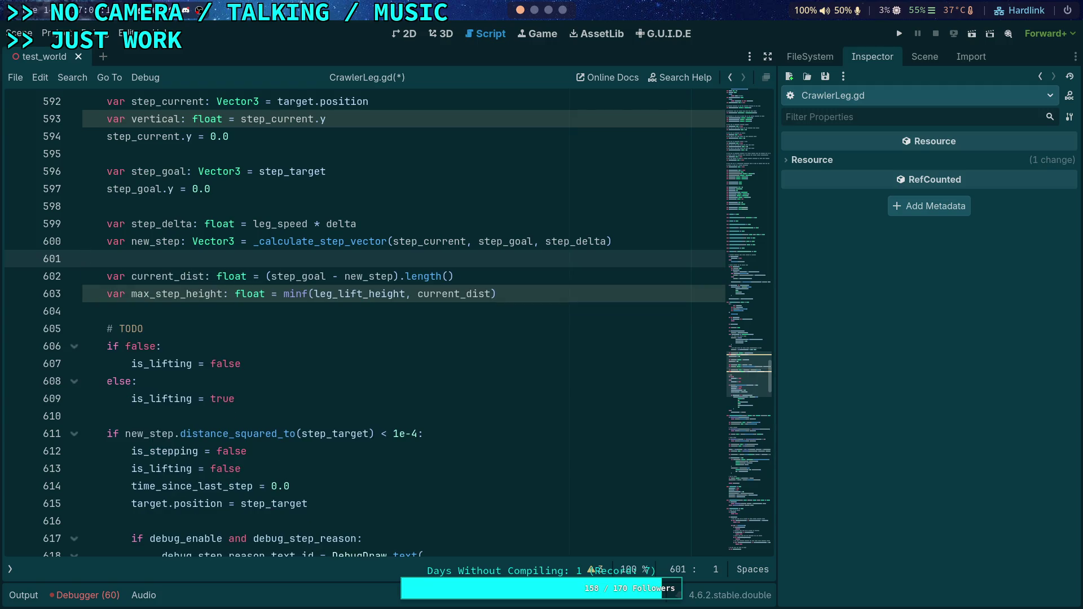
double_click(147, 345)
scroll(395, 341, up, 2)
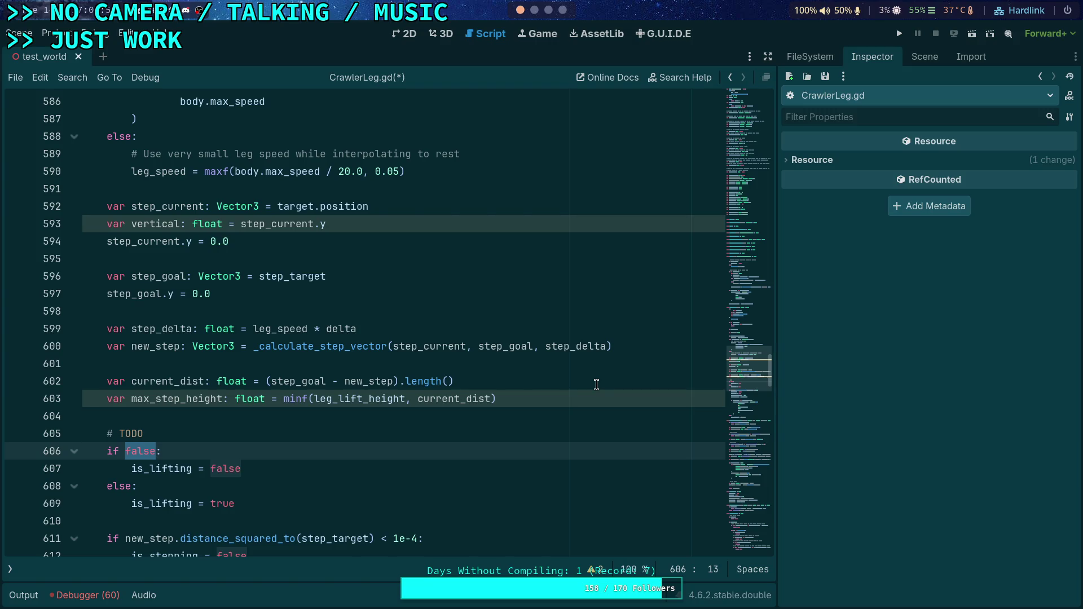
- Add blank lines after is_lifting = true and start replacing the false condition with 'vertical >= max'
scroll(534, 387, down, 1)
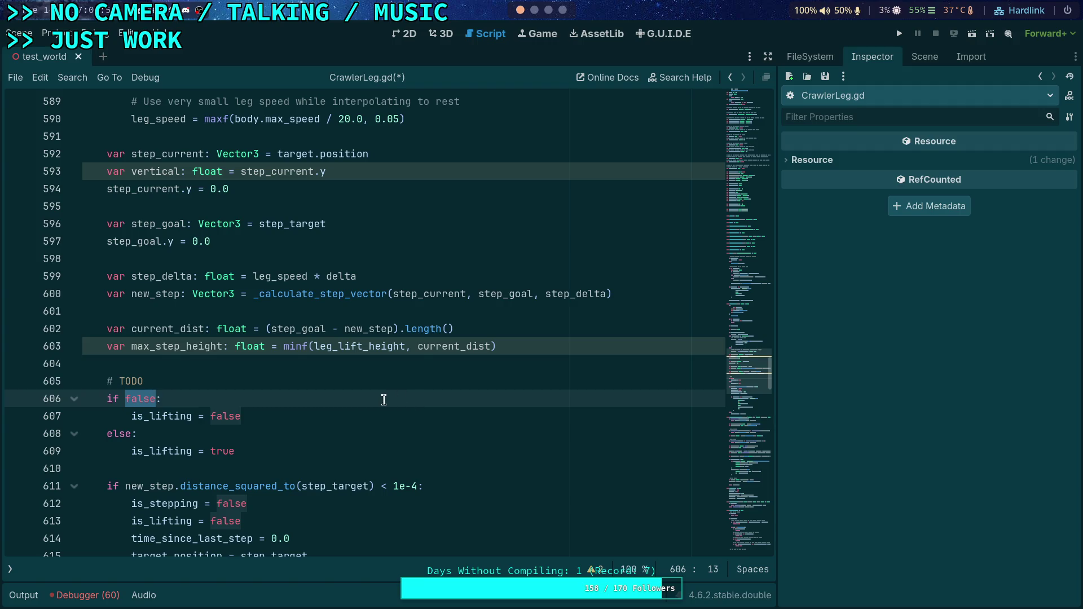
scroll(383, 400, down, 1)
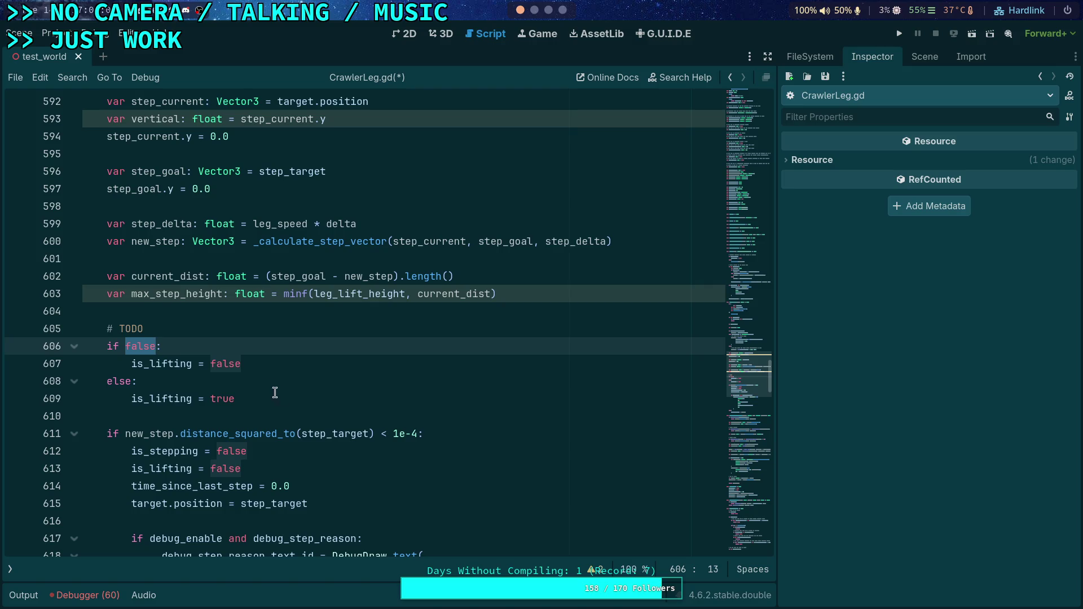
scroll(336, 402, up, 1)
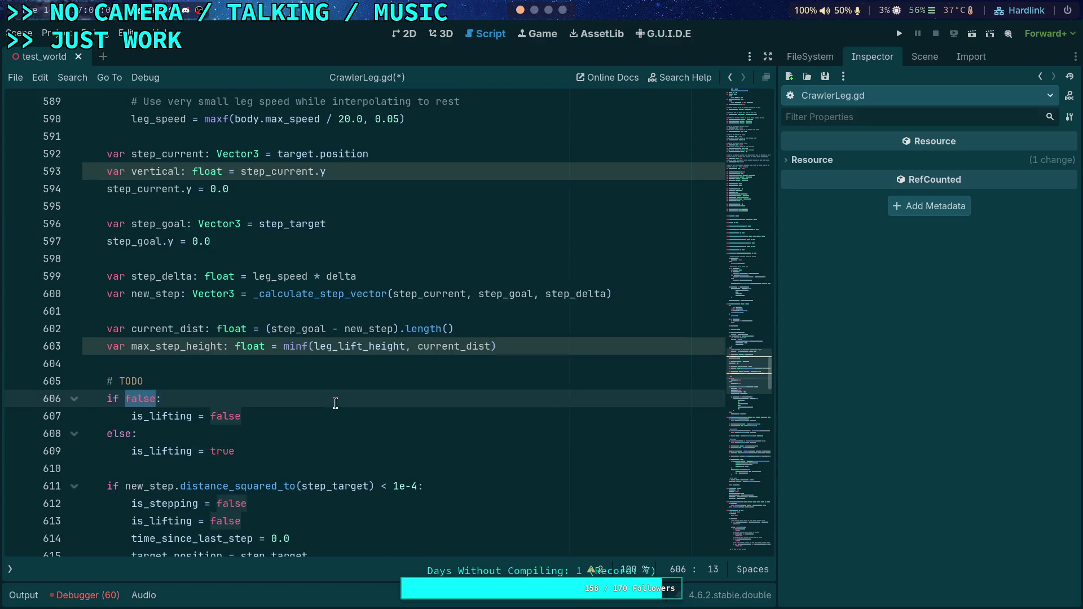
click(283, 451)
scroll(357, 423, down, 4)
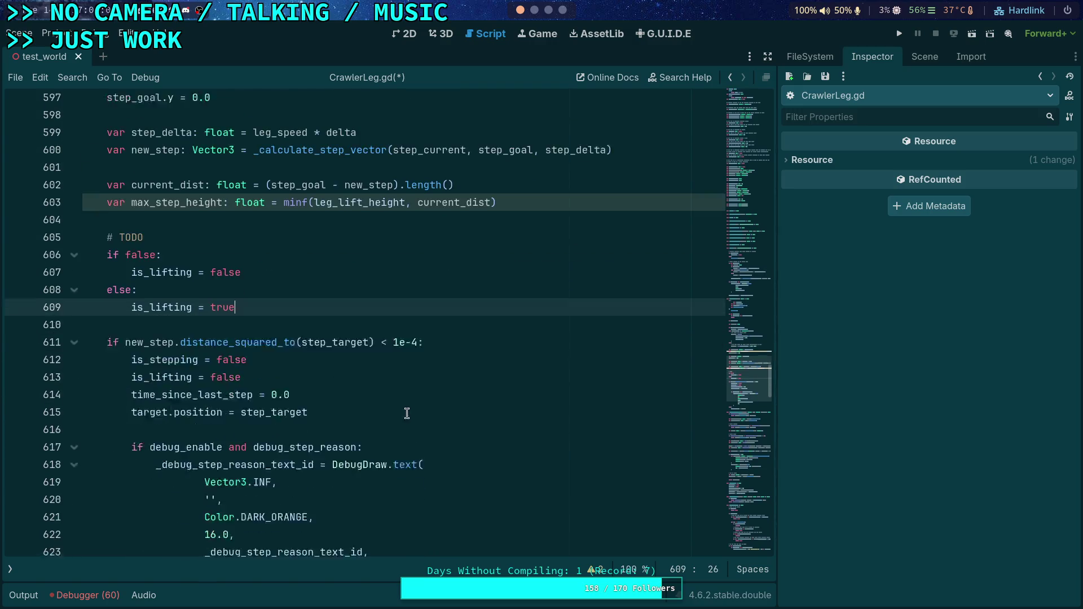
scroll(501, 415, up, 1)
scroll(501, 416, up, 2)
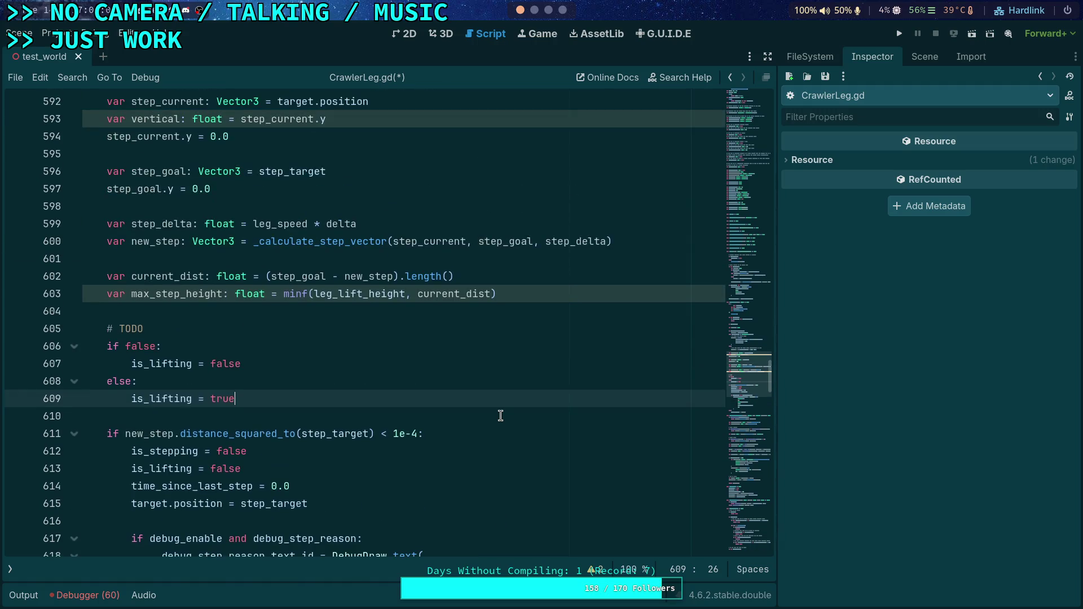
key(Return)
key(Return)
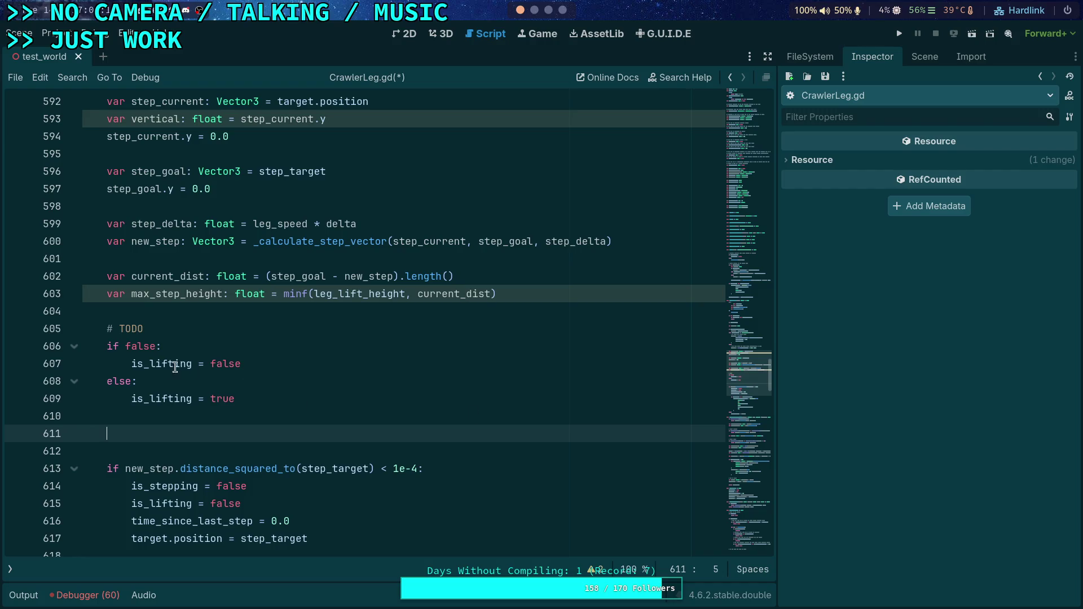
double_click(140, 345)
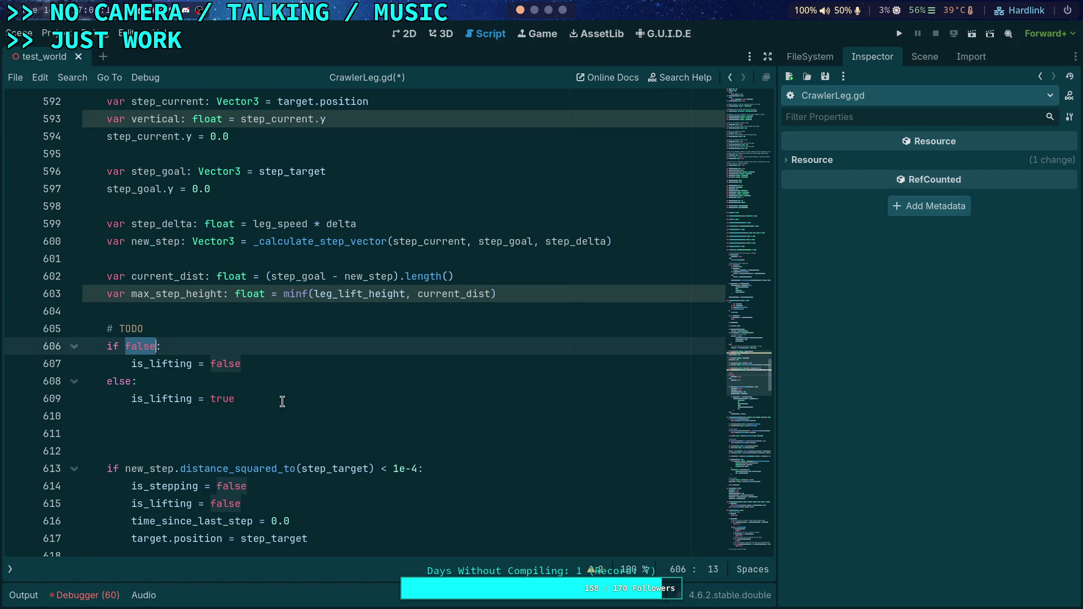
text(vertical )
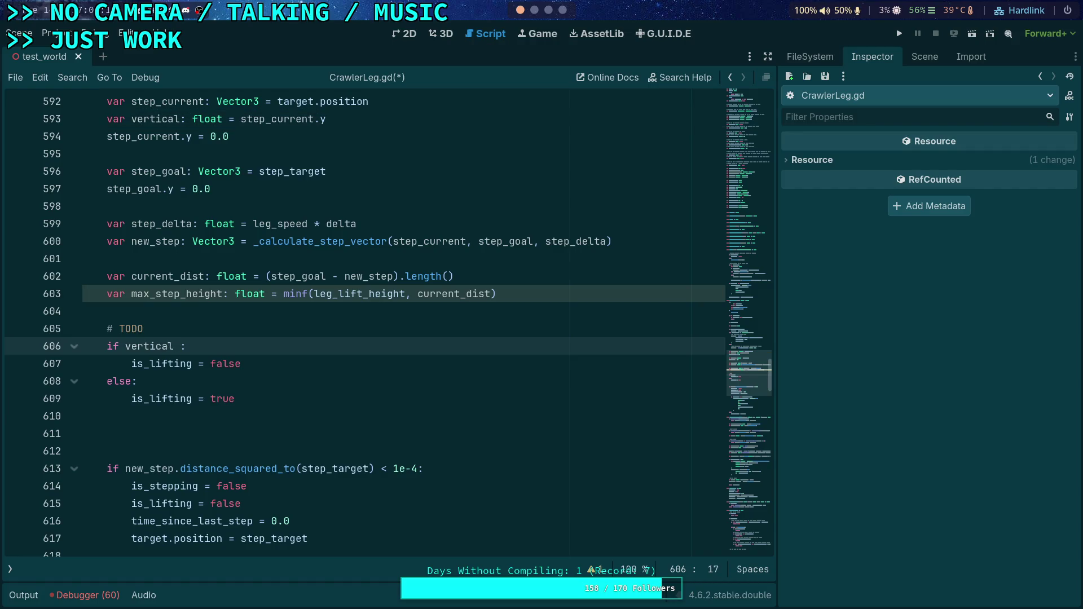
text(>)
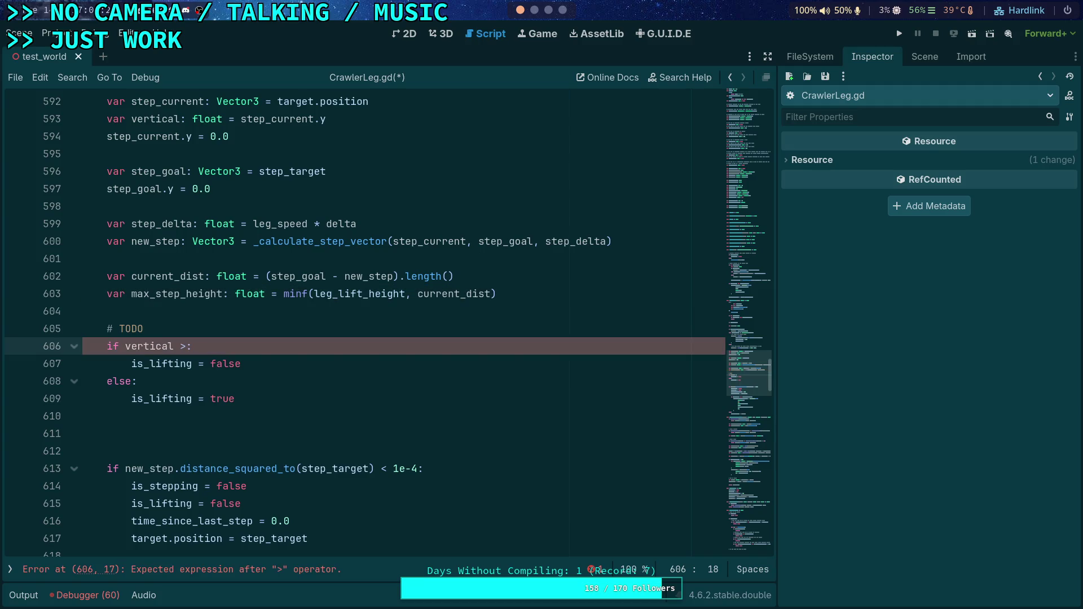
text(= max)
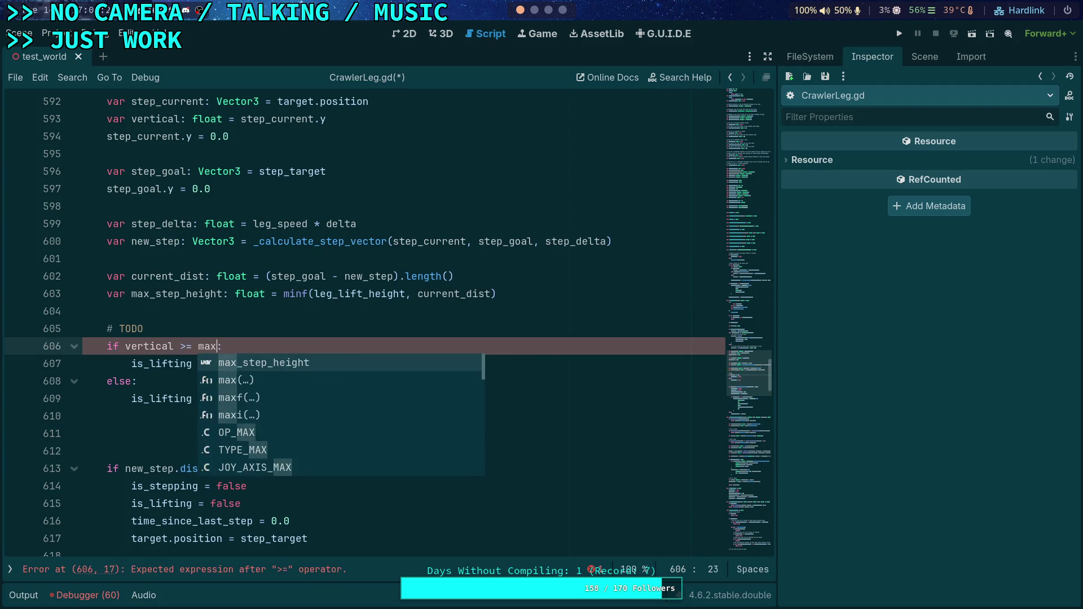
- Complete the condition as vertical >= max_step_height and fix the else keyword
key(Return)
click(133, 384)
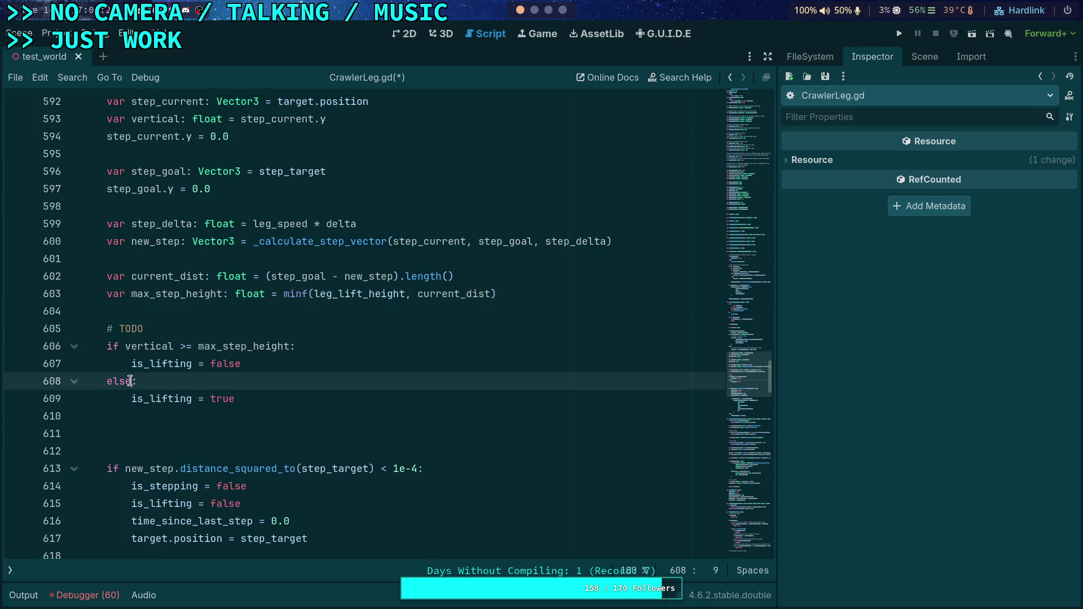
key(BackSpace)
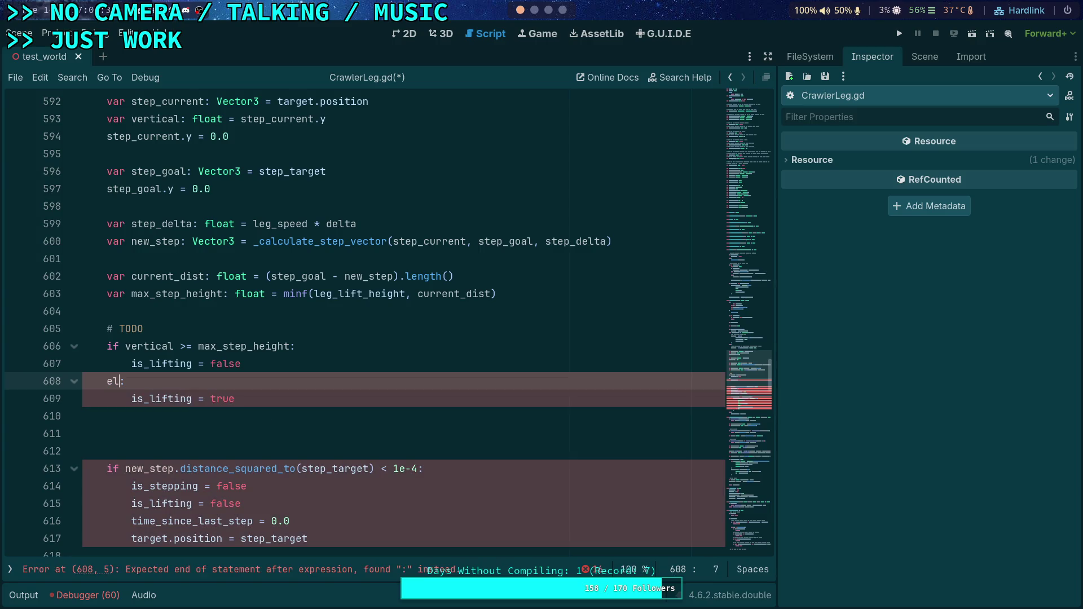
text(se)
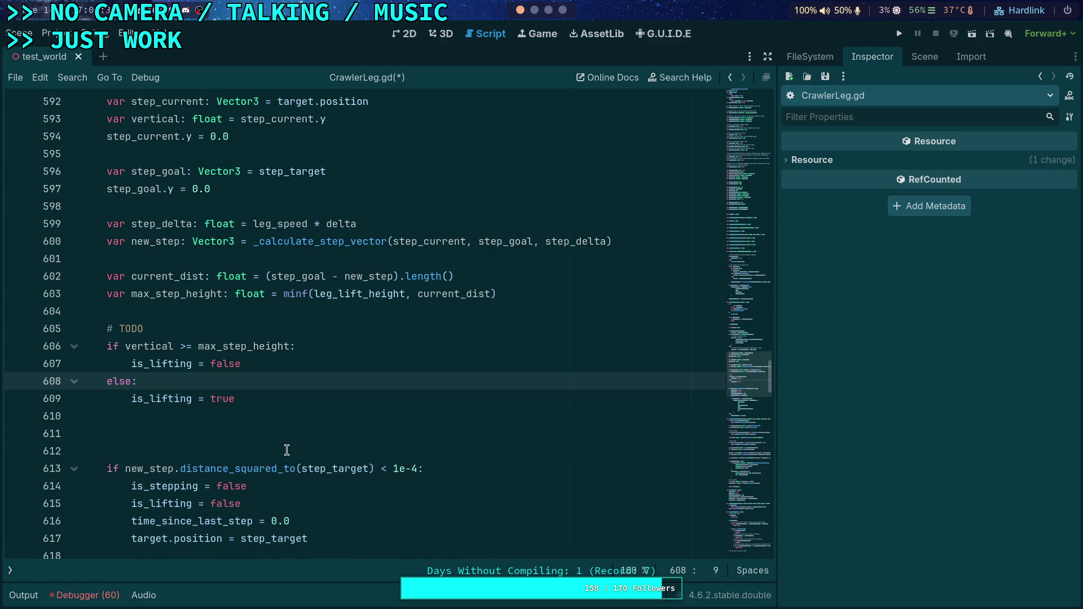
key(Down)
key(Down)
key(Down)
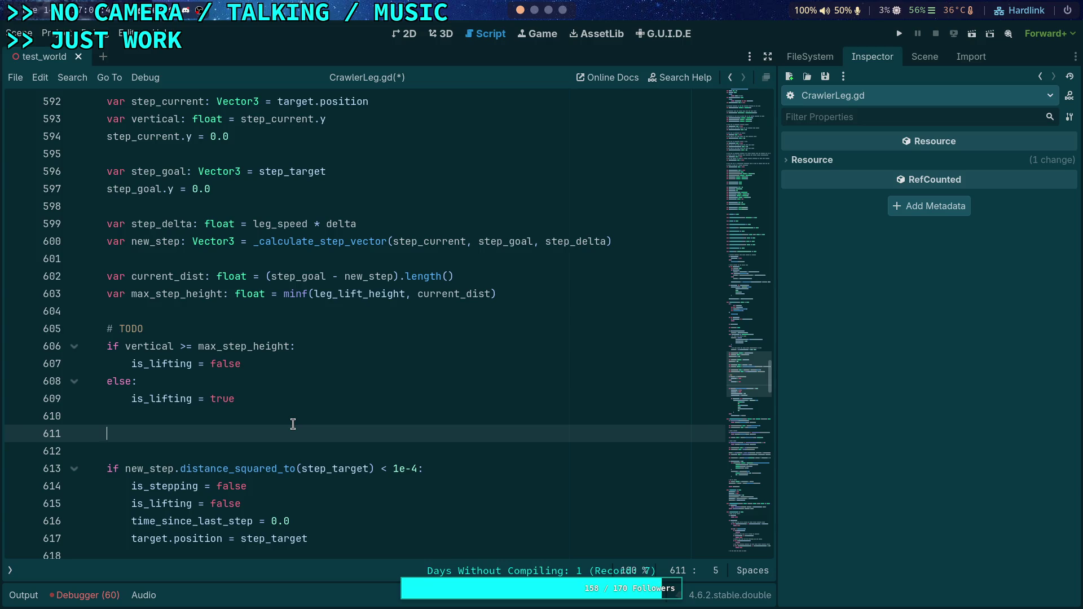
- Fold the _calculate_step_vector and start_step functions in the editor
scroll(293, 424, down, 10)
scroll(104, 241, up, 3)
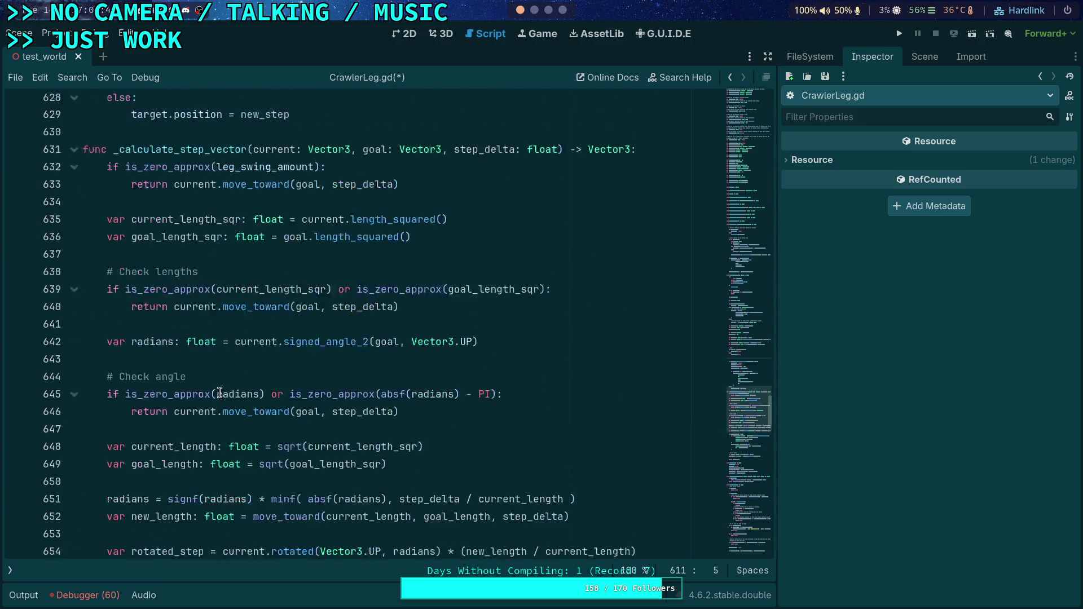
click(74, 259)
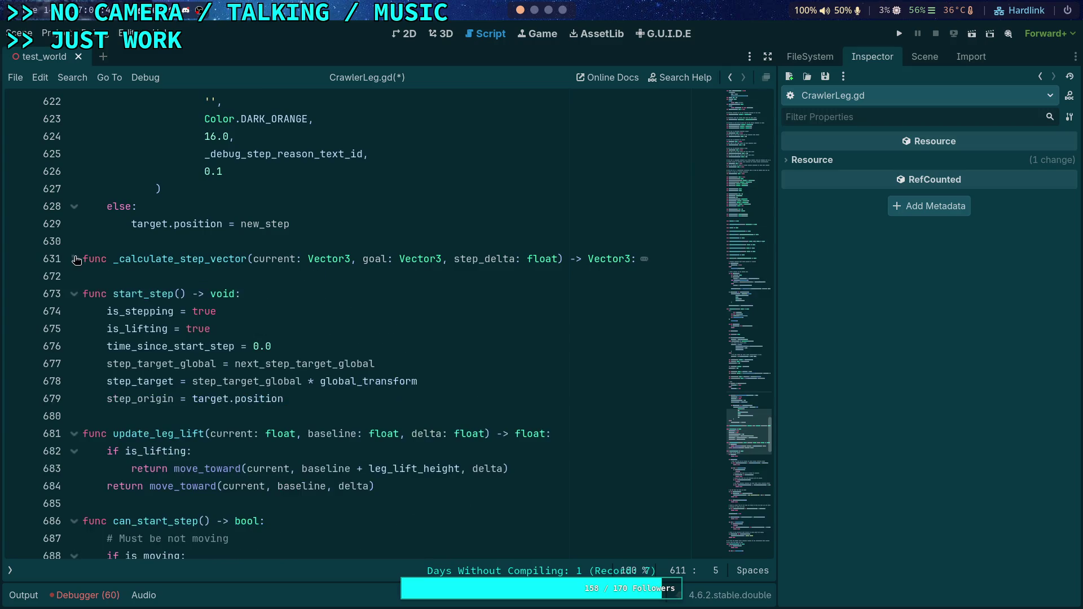
click(75, 294)
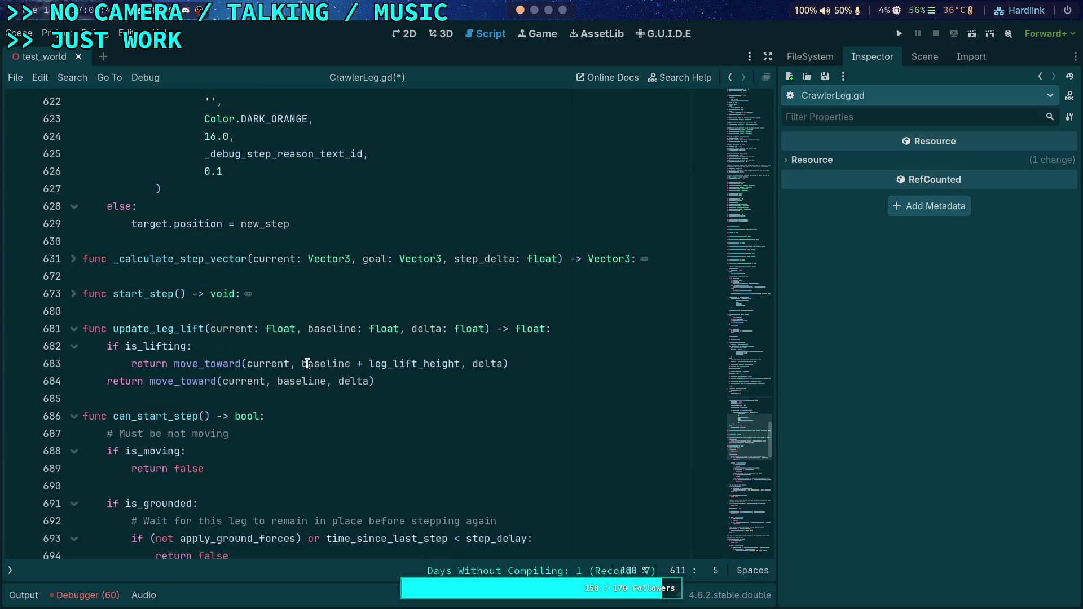
scroll(295, 318, up, 3)
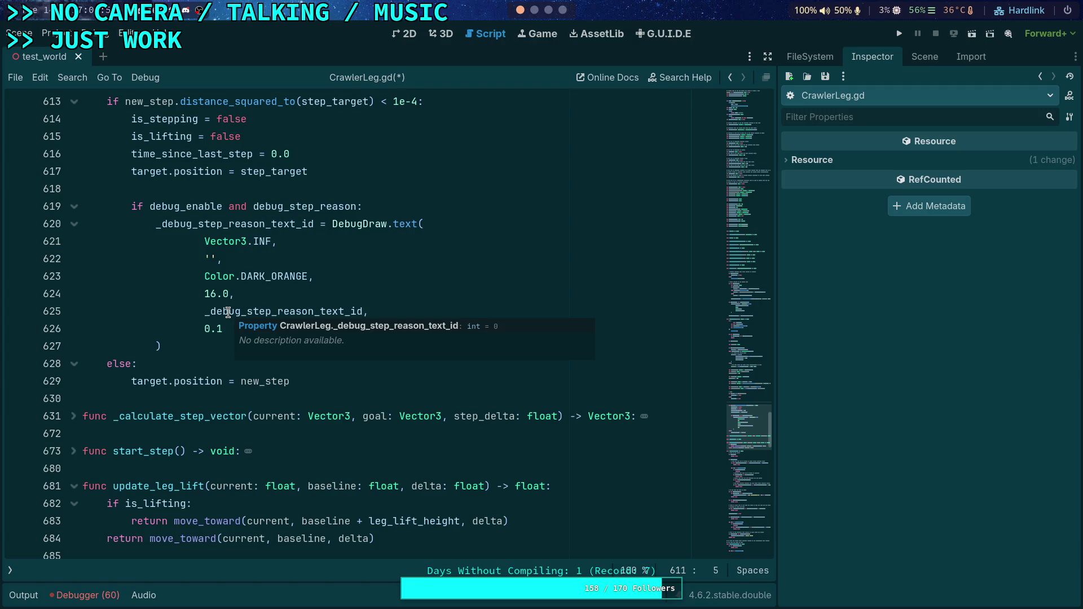
scroll(228, 312, up, 6)
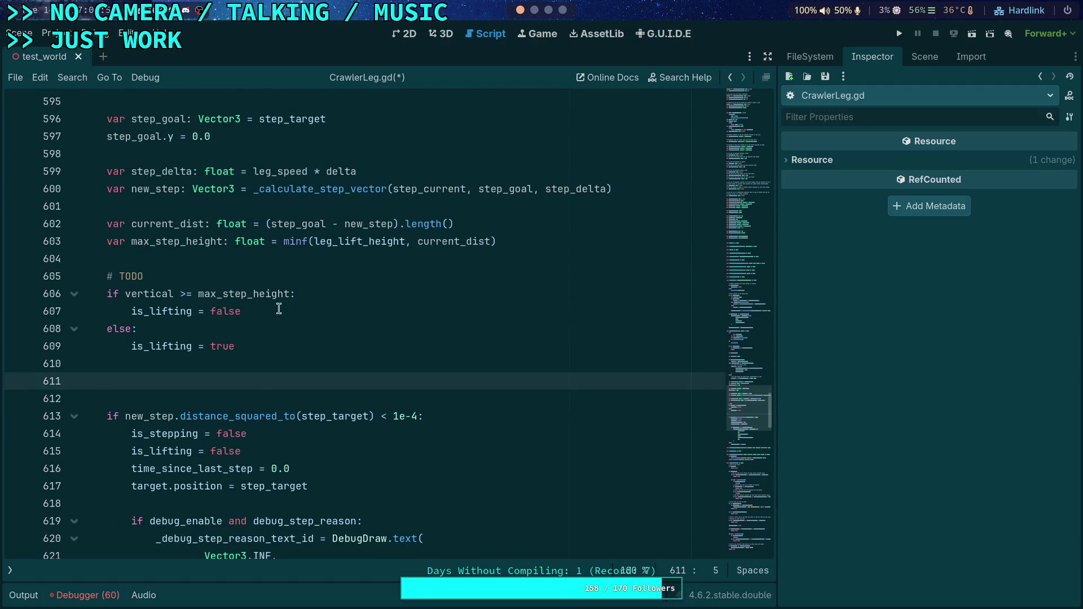
- Start the line new_step.y = move_toward(vertical, with autocomplete in the non-lifting branch
click(350, 312)
key(Return)
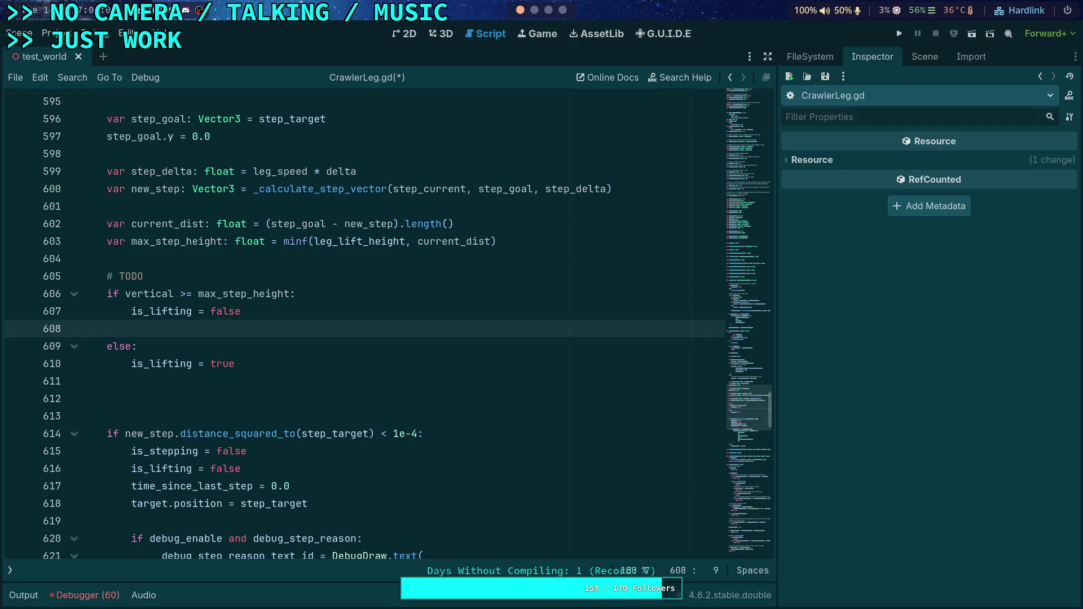
text(step)
key(BackSpace)
key(BackSpace)
key(BackSpace)
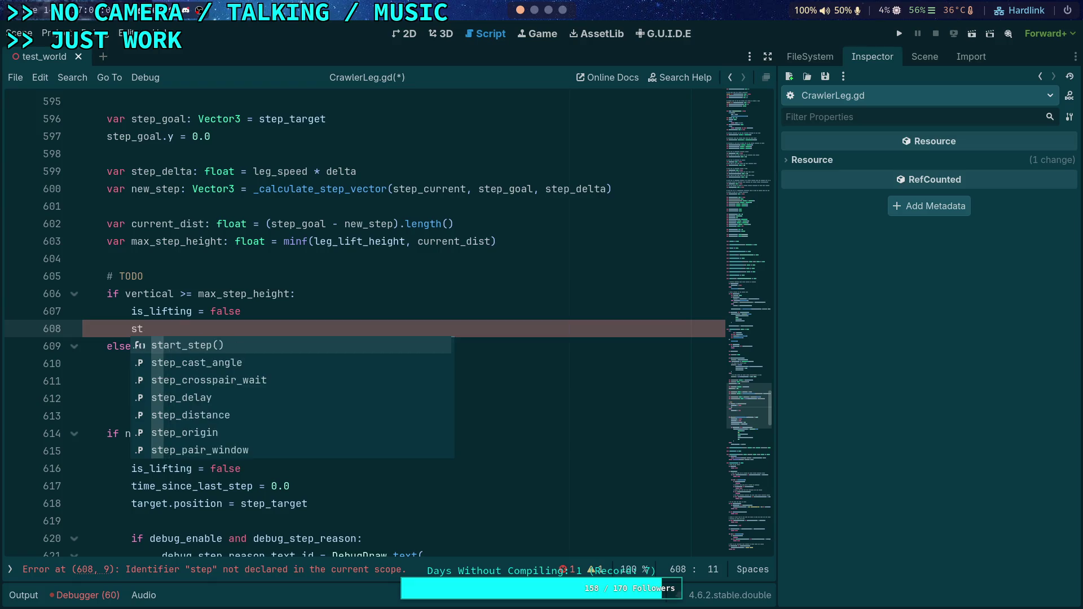
text(new_step.y = move_to)
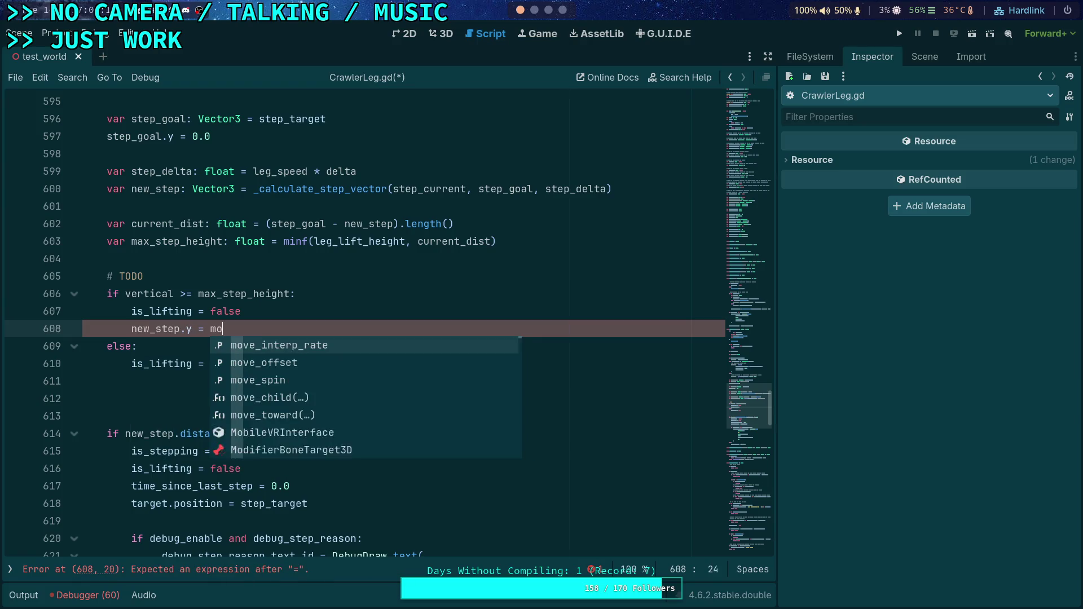
key(Return)
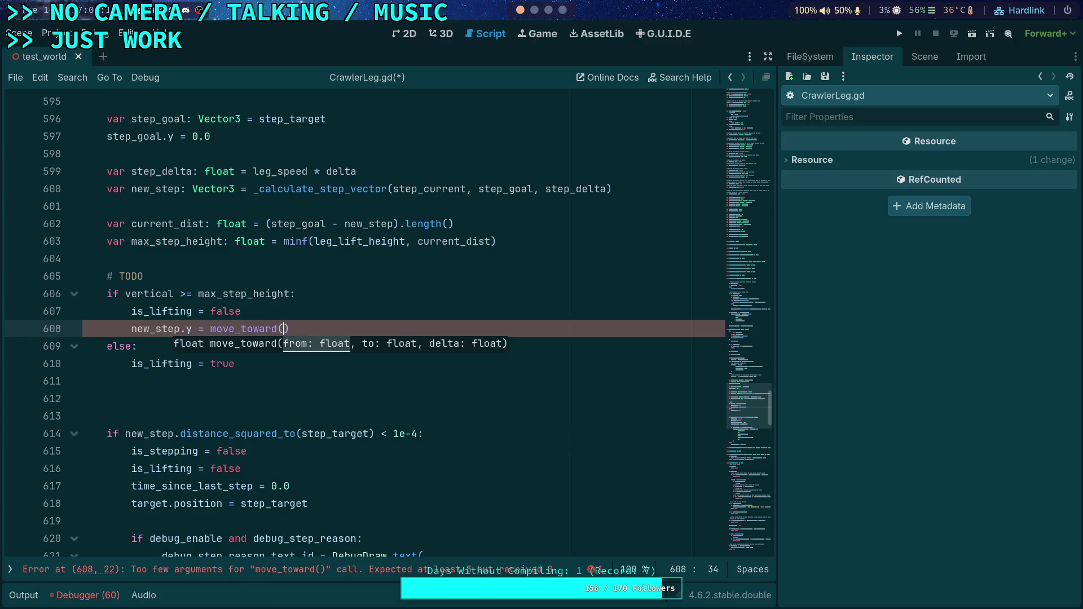
text(vertical,)
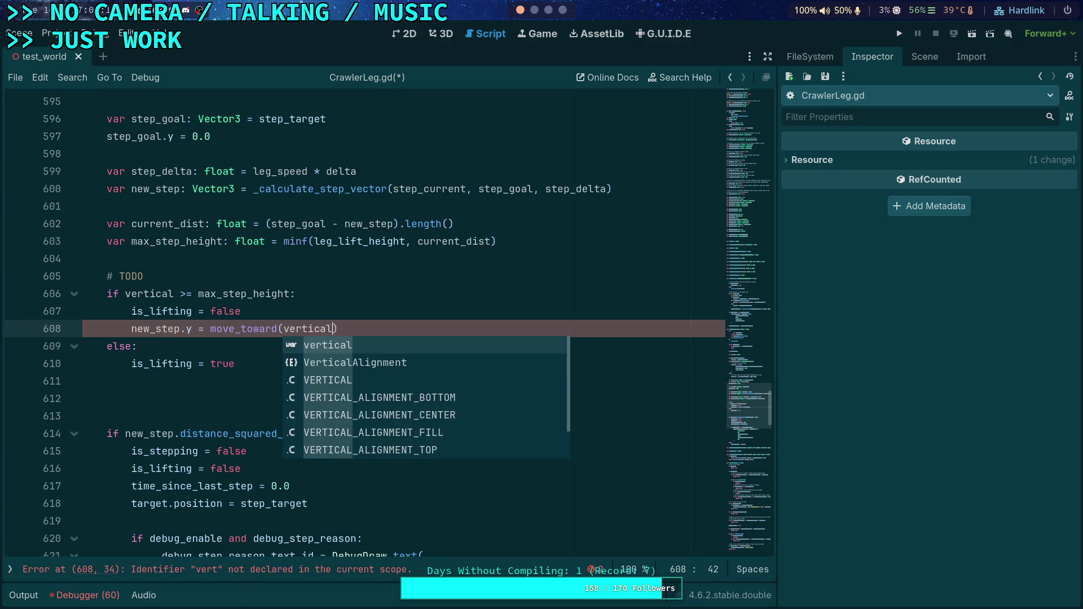
key(Escape)
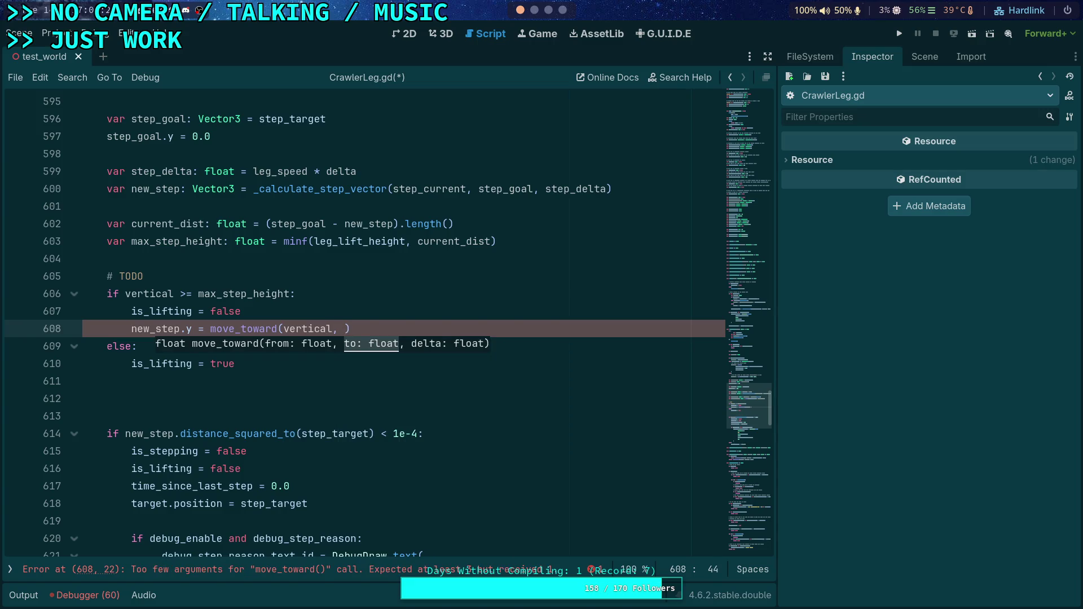
- Move the line below the if/else, add max_step_height and step_delta, and delete the TODO
scroll(322, 317, up, 2)
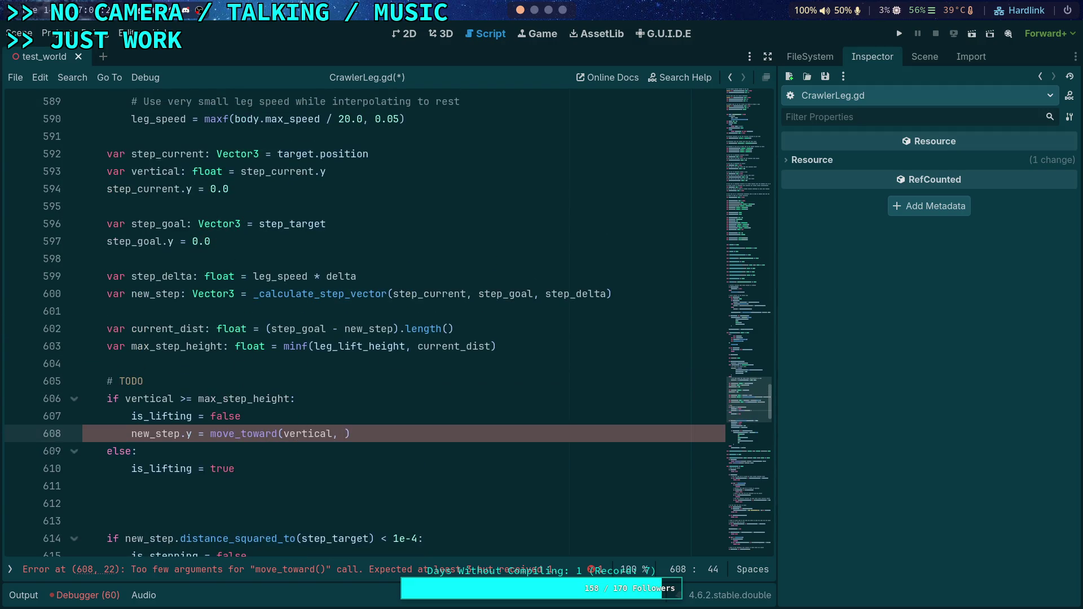
key(alt+Down)
key(alt+Down)
key(shift+Tab)
click(234, 505)
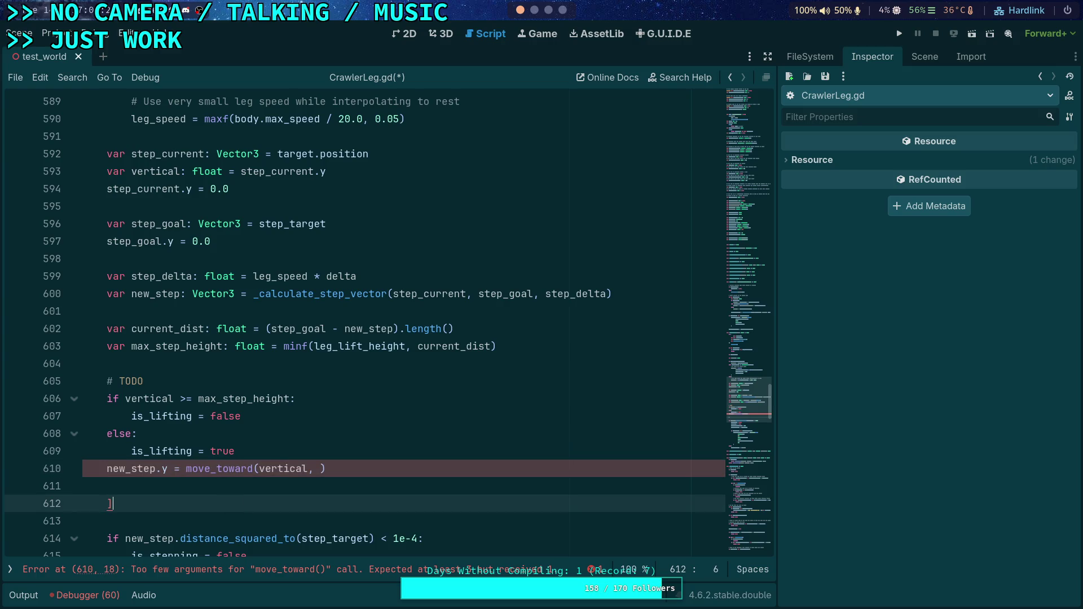
key(BackSpace)
key(Up)
key(alt+Down)
key(End)
key(Left)
text(ma)
text(x_st)
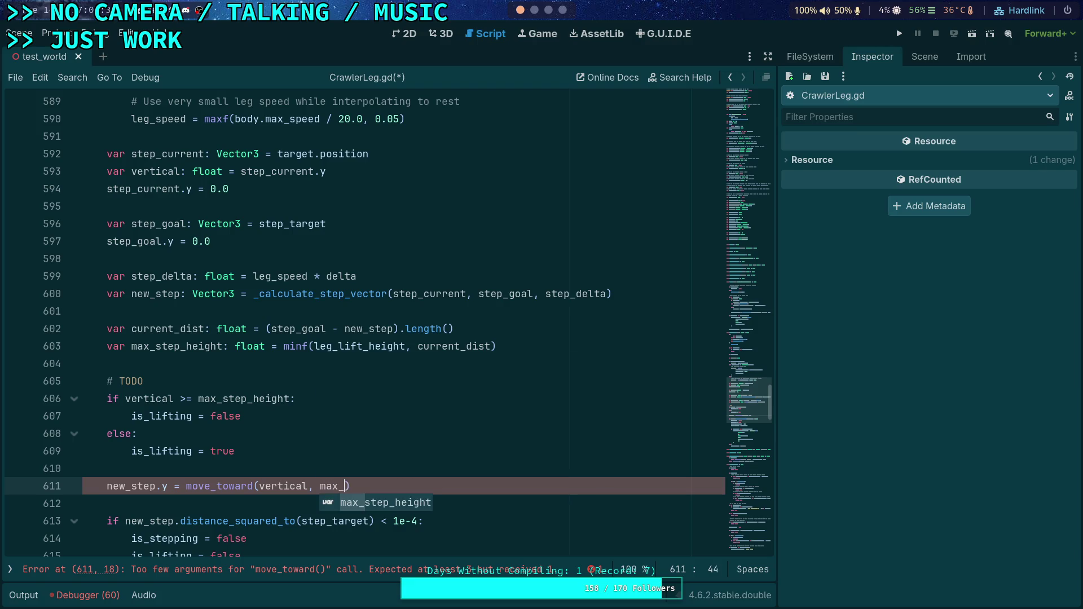
key(Return)
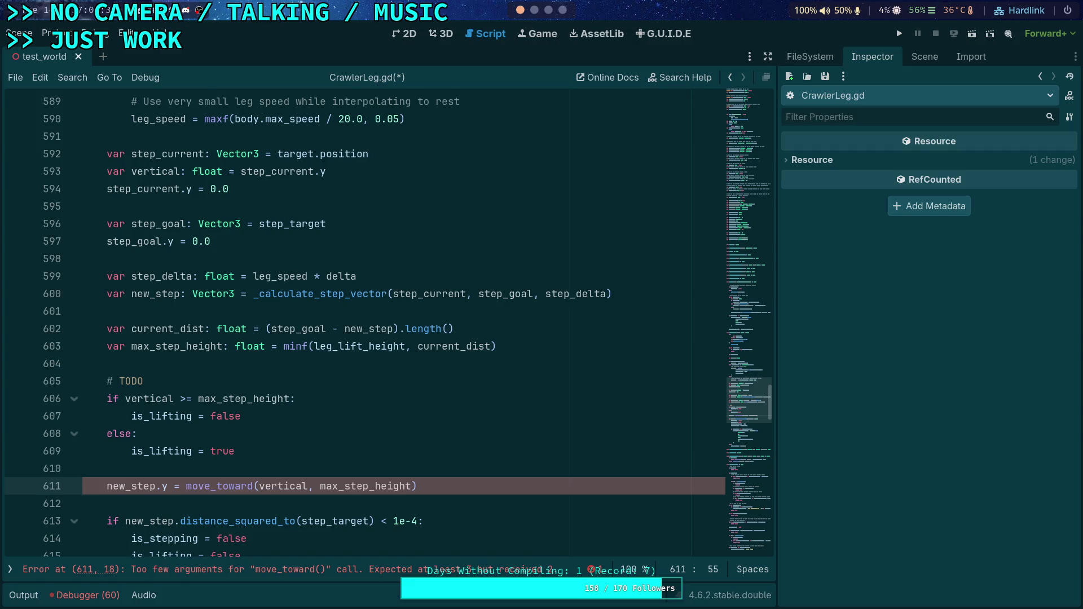
text(, )
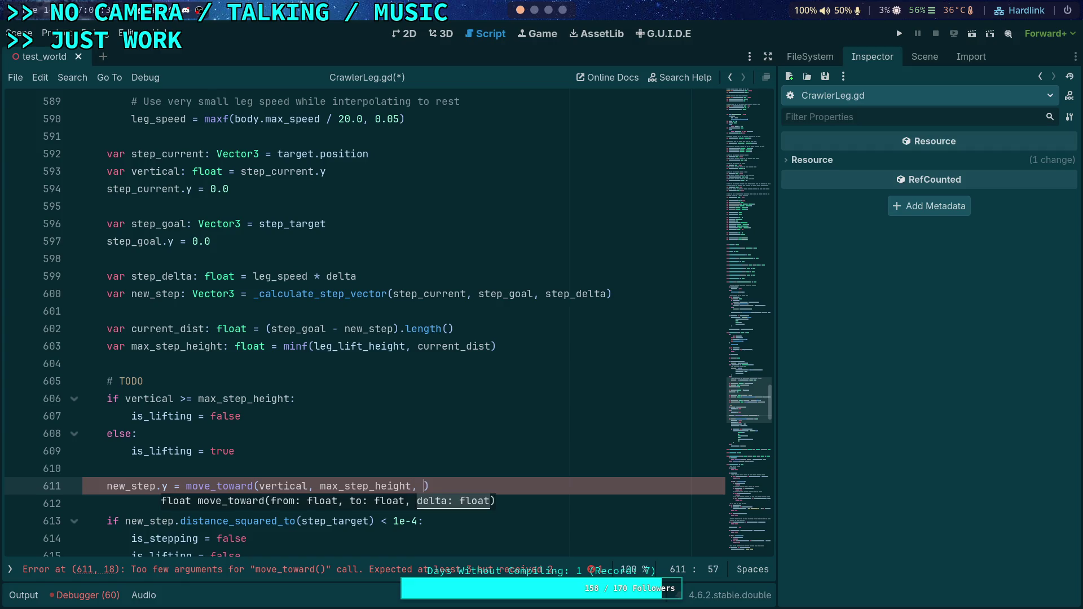
text(step_delta)
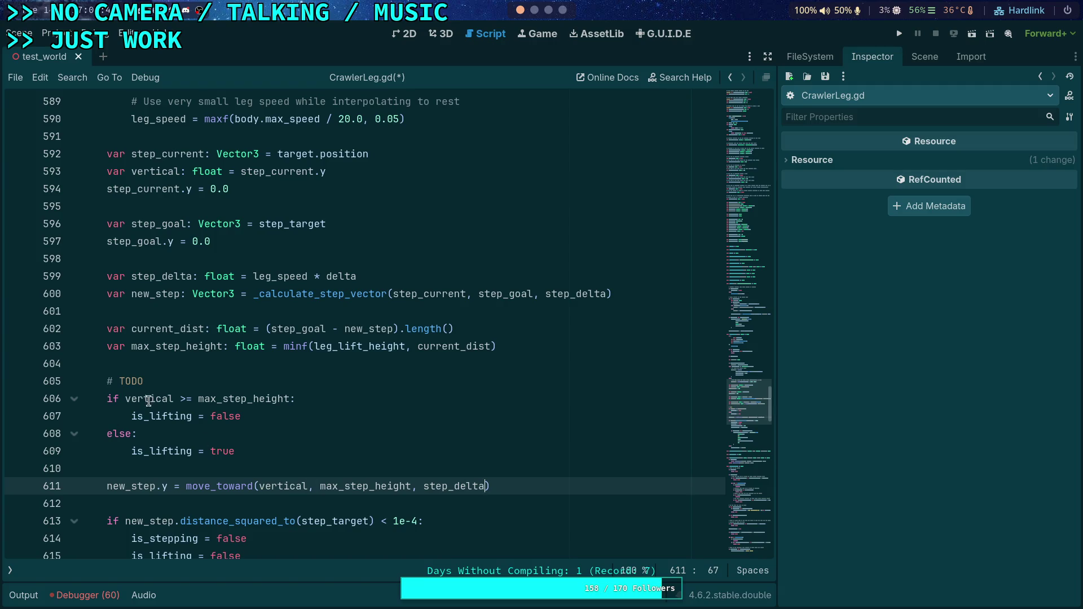
drag(173, 378, 171, 365)
key(BackSpace)
- Multiply step_delta by 1.5 and add the comment '# Move up/ down a bit faster' above
double_click(164, 333)
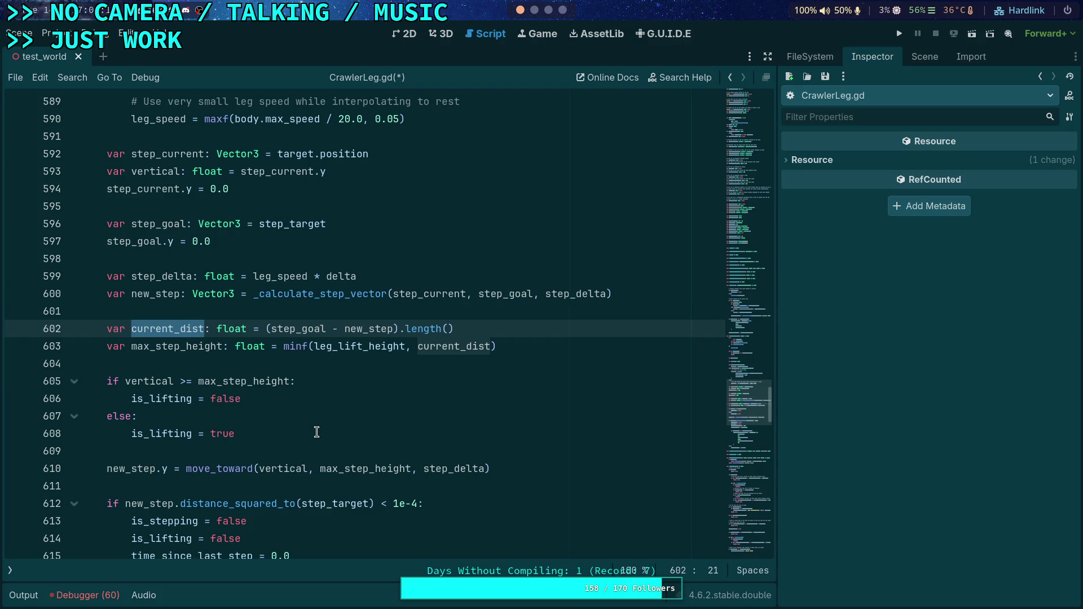
click(486, 469)
text(* )
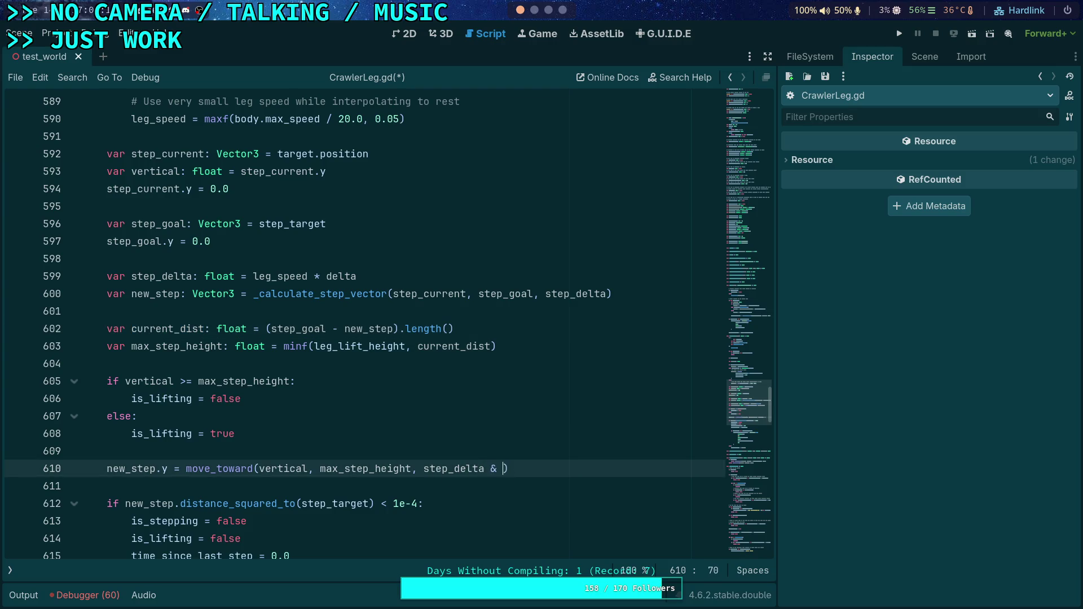
text(1.5)
click(132, 451)
key(Return)
key(BackSpace)
text(# Move up/ )
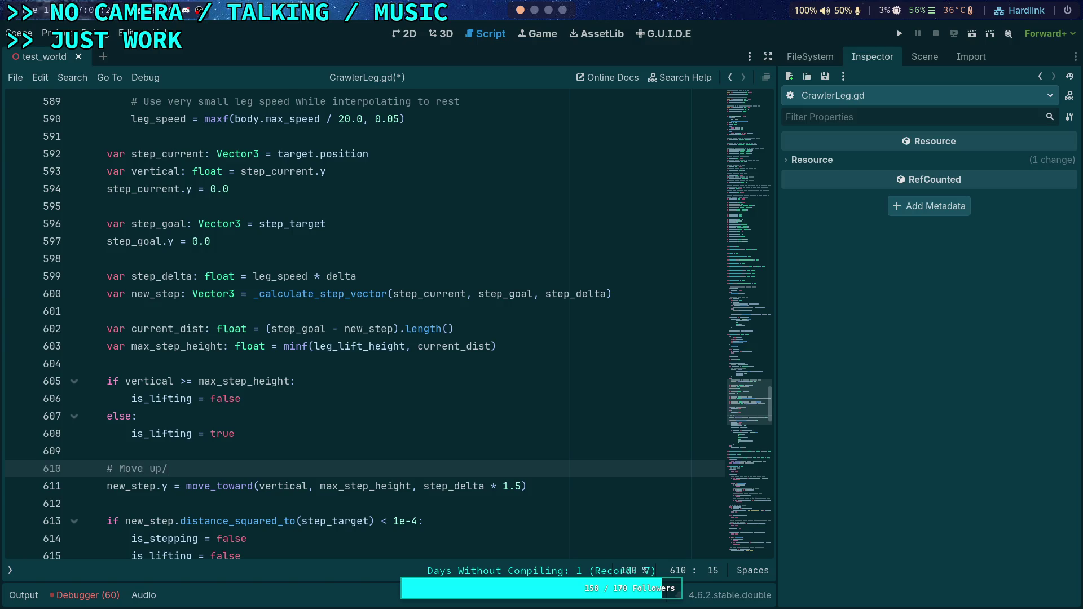
text(down a bit fast)
text(er)
- Change the multiplier to 1.1 and save CrawlerLeg.gd
click(515, 487)
key(Delete)
text(1)
key(ctrl+s)
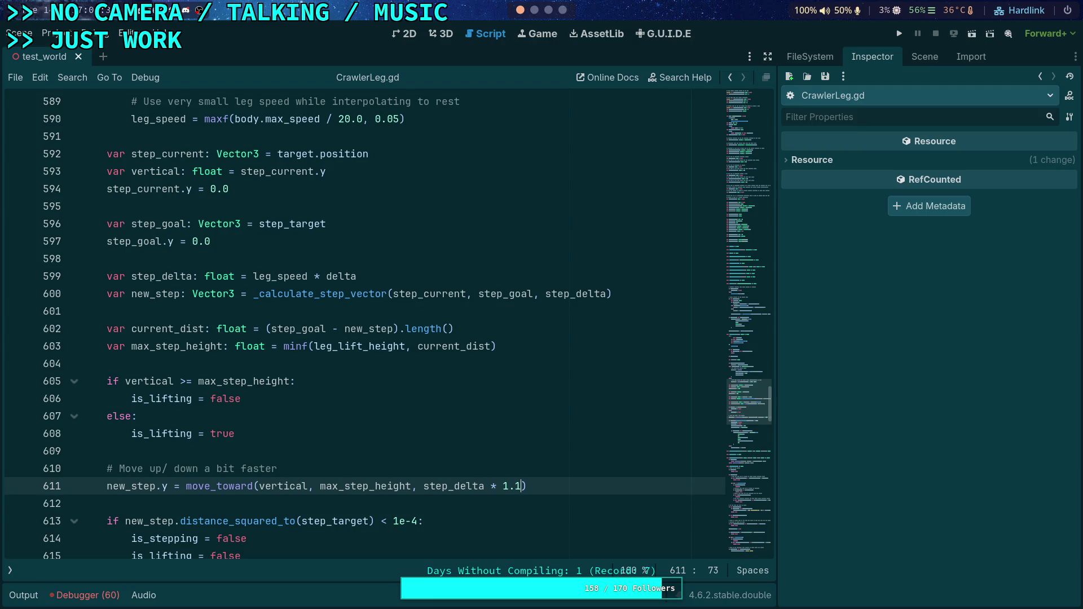
scroll(553, 437, down, 3)
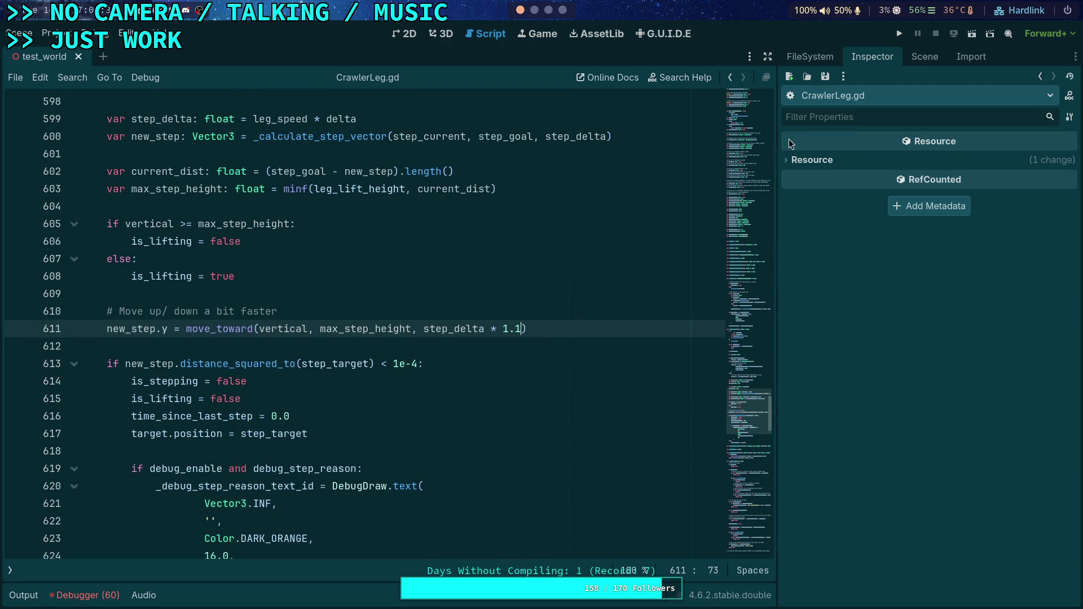
- Run the project and advance the crawler eight ticks with the space key
click(896, 34)
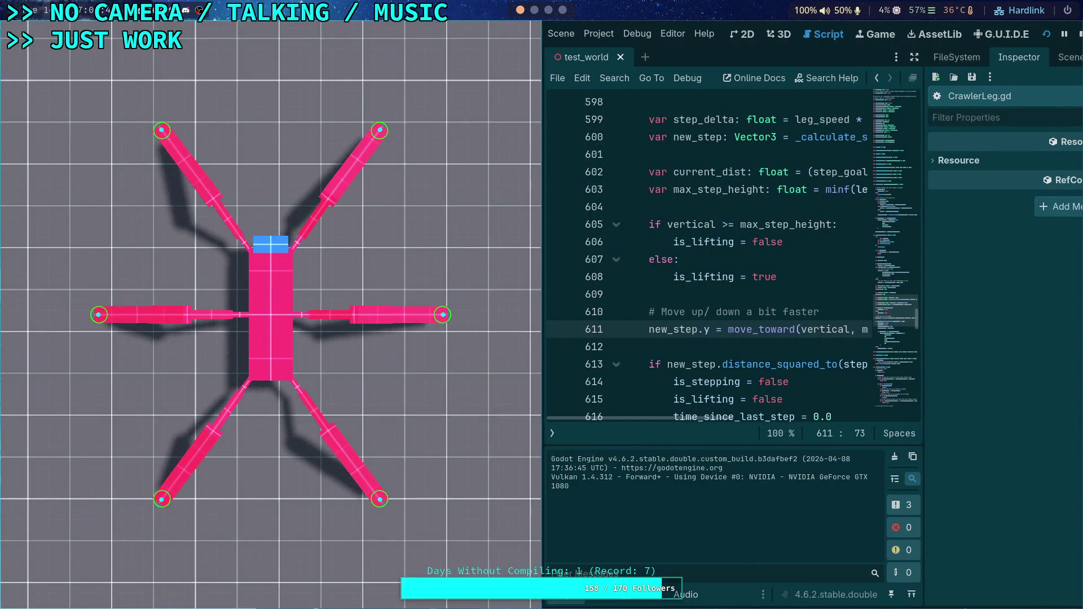
key(space)
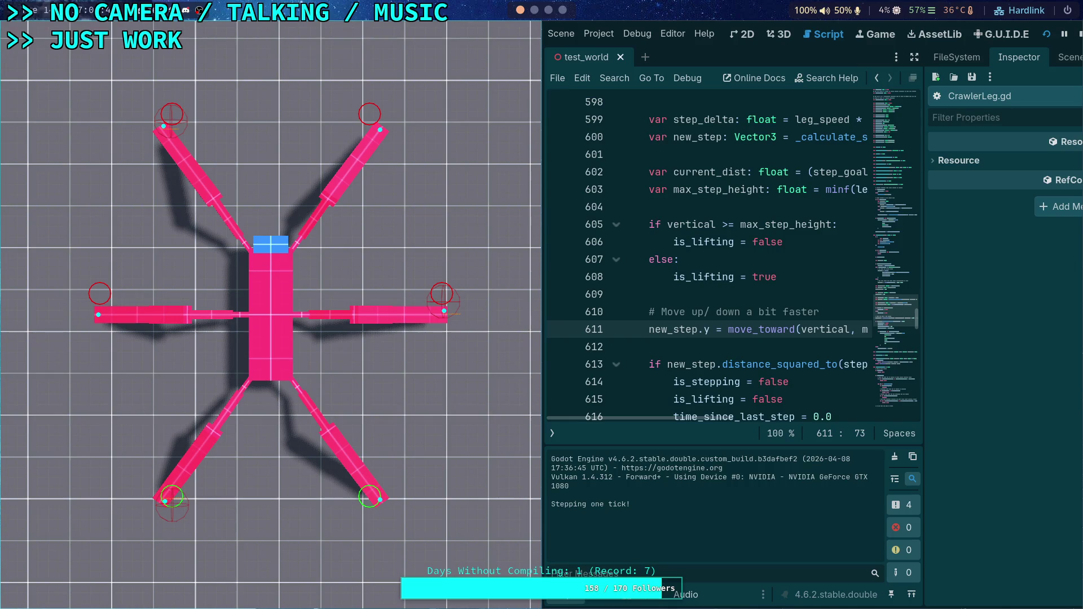
key(space)
key(space)
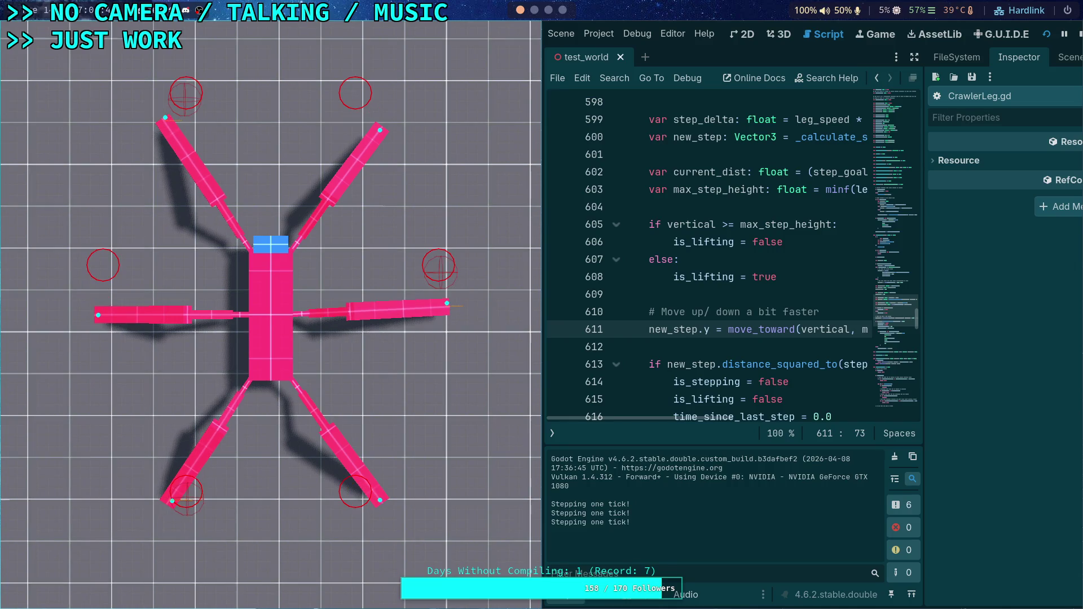
key(space)
key(space)
key(space)
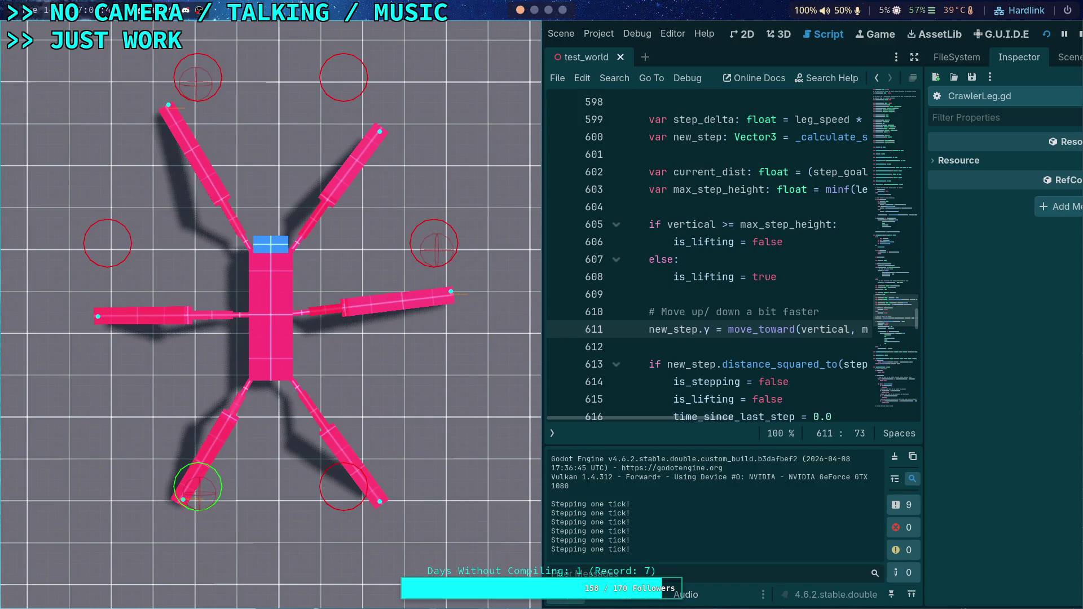
key(space)
key(space)
key(space)
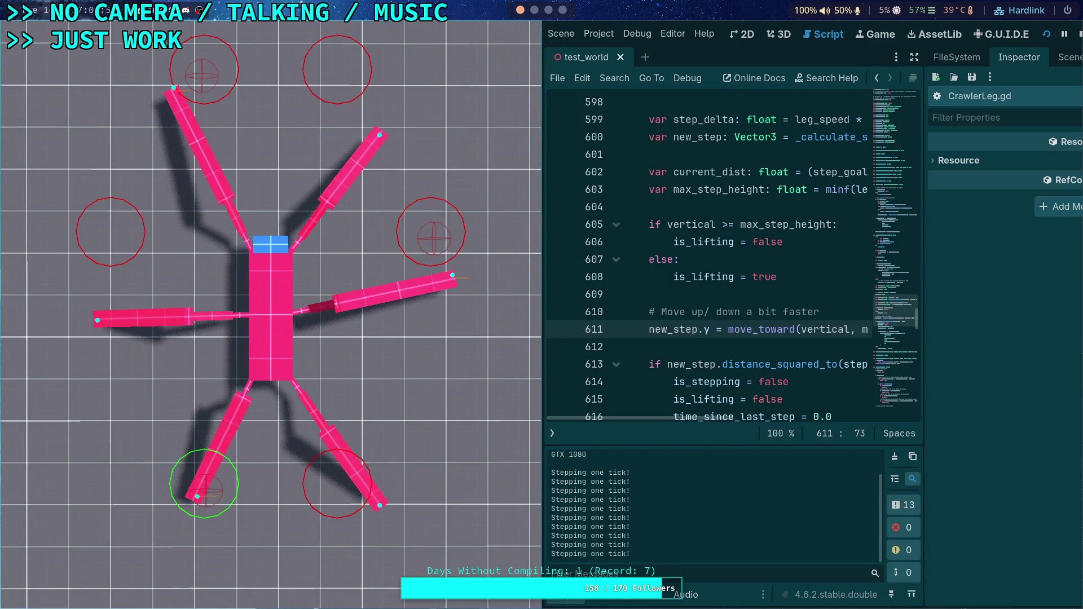
key(space)
key(space)
key(space)
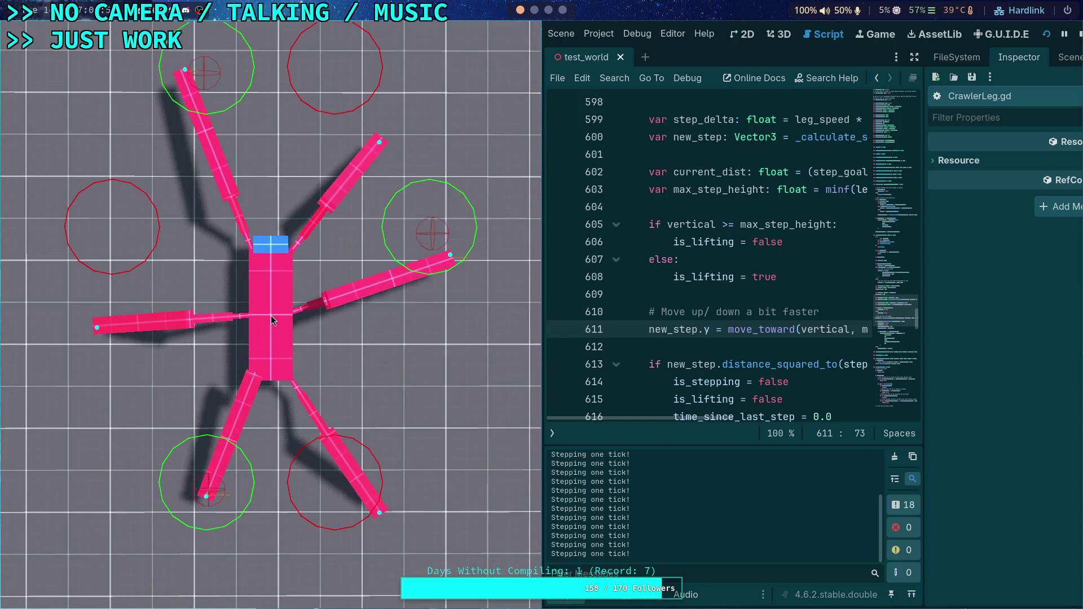
key(space)
key(space)
key(space)
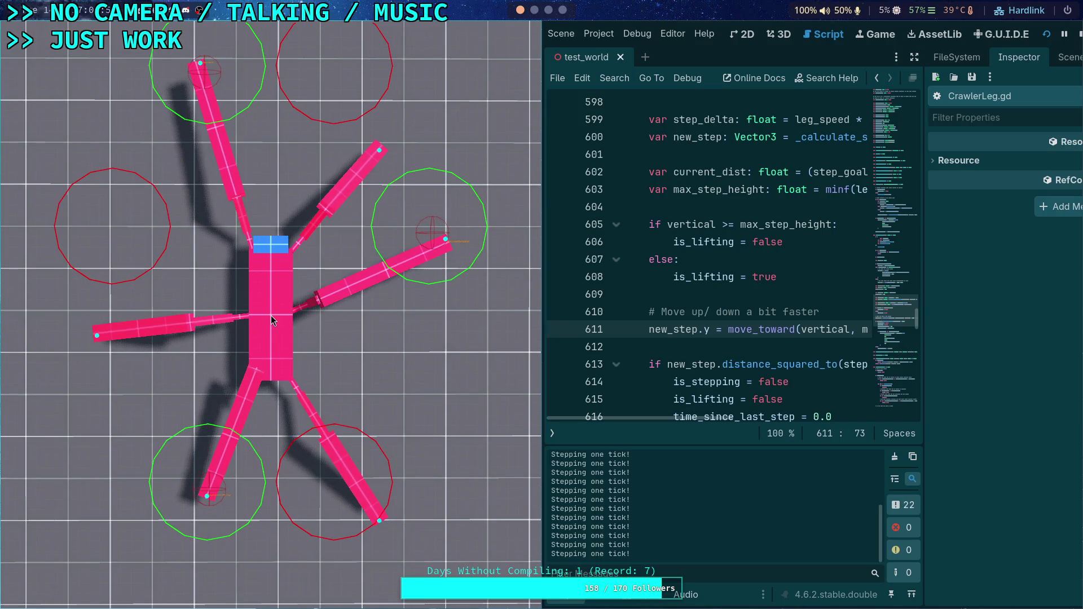
key(space)
key(space)
key(space)
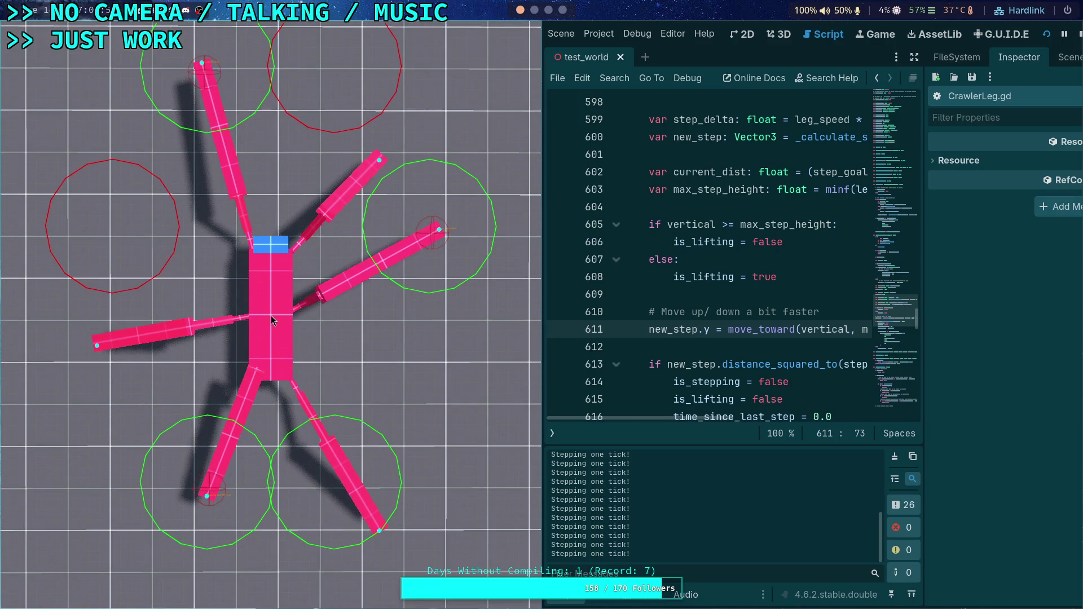
key(space)
key(space)
key(space)
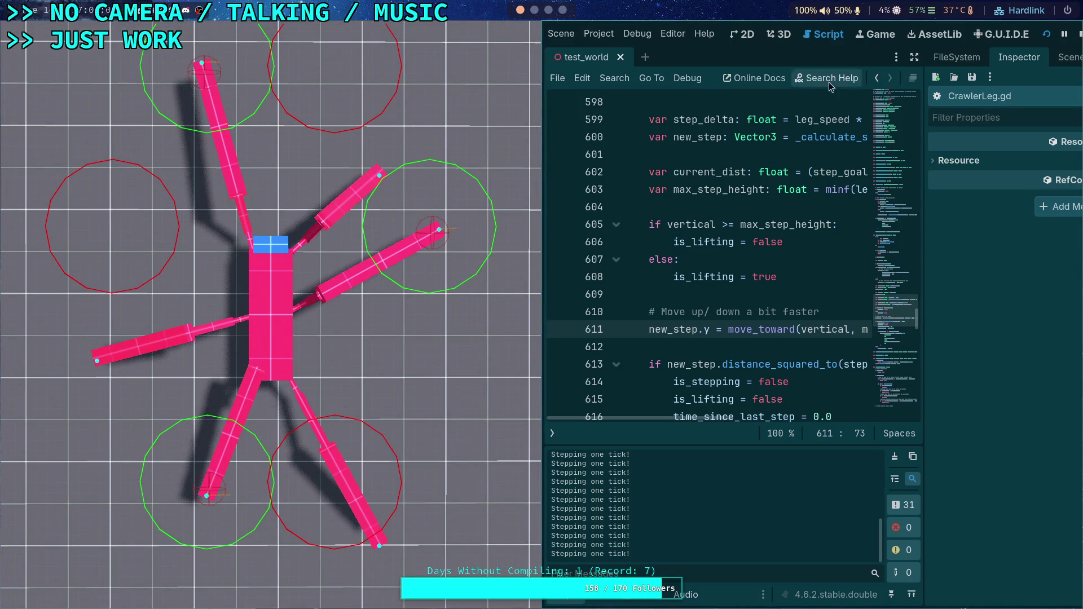
- Stop the running game and review the step logic, highlighting current_dist and step_goal
click(1079, 35)
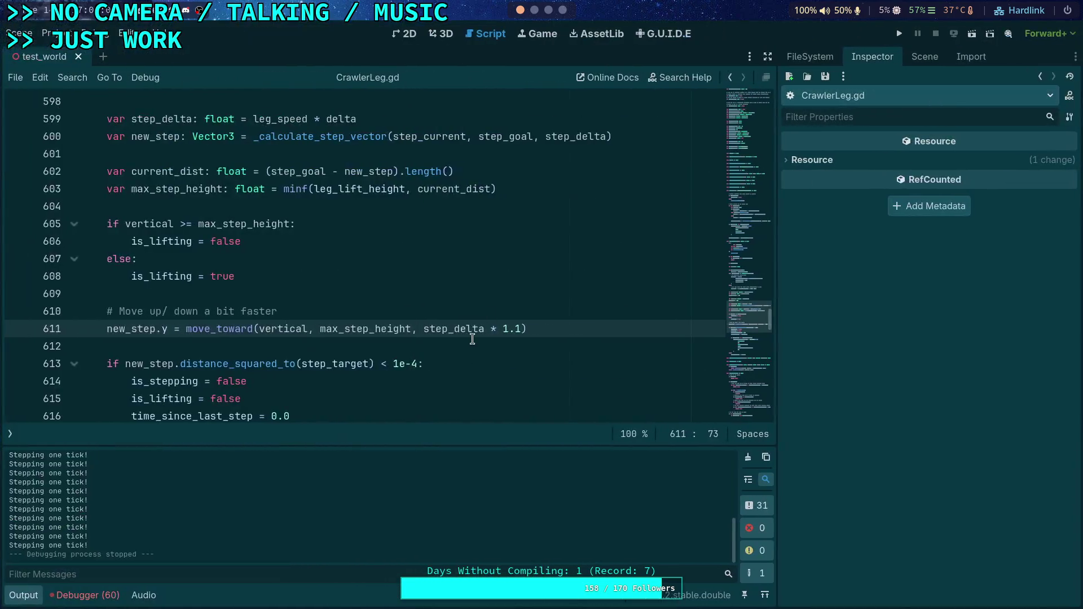
scroll(429, 341, up, 2)
double_click(433, 291)
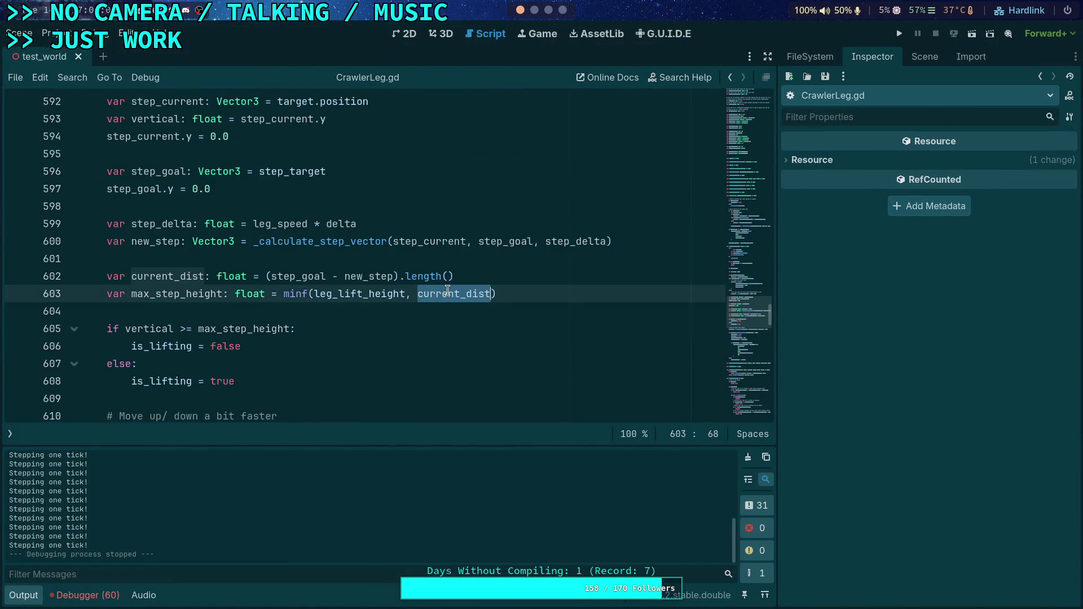
scroll(367, 332, down, 1)
scroll(362, 334, down, 2)
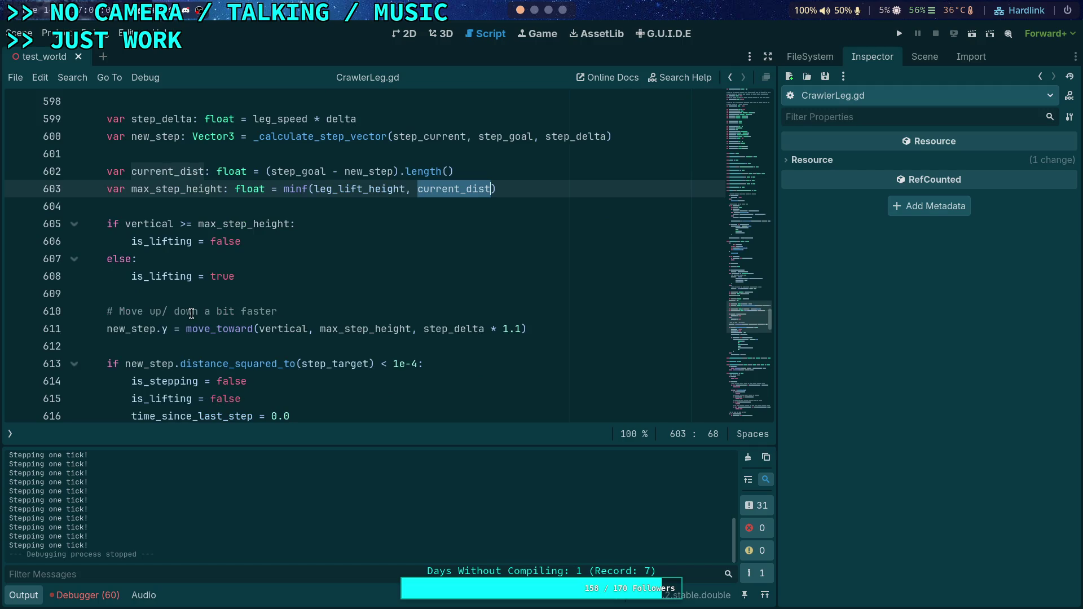
scroll(265, 300, up, 2)
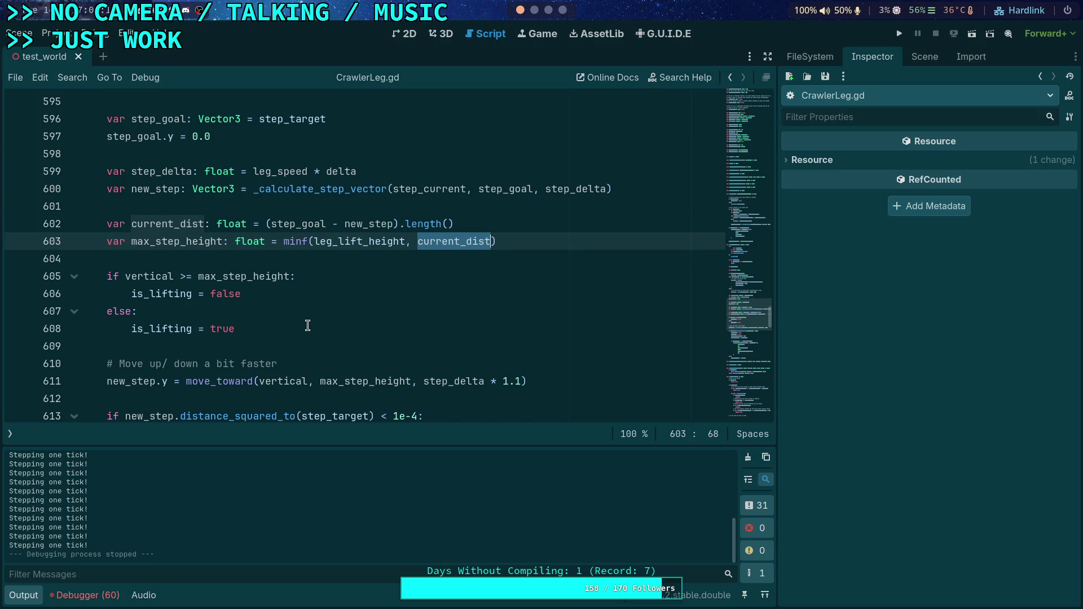
double_click(314, 223)
scroll(367, 361, up, 5)
mouse_move(396, 353)
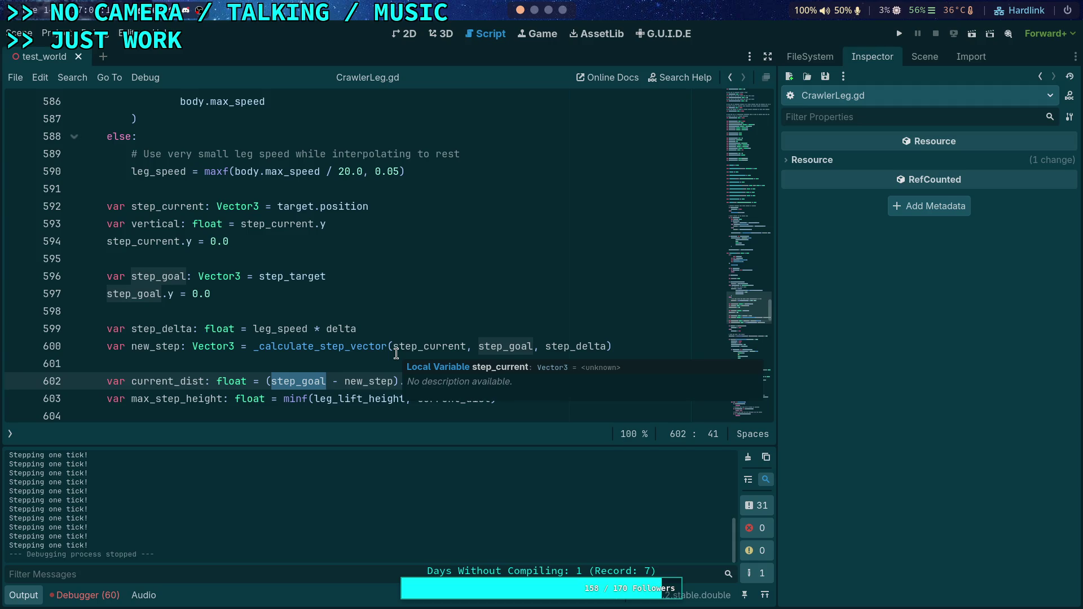
scroll(389, 350, down, 6)
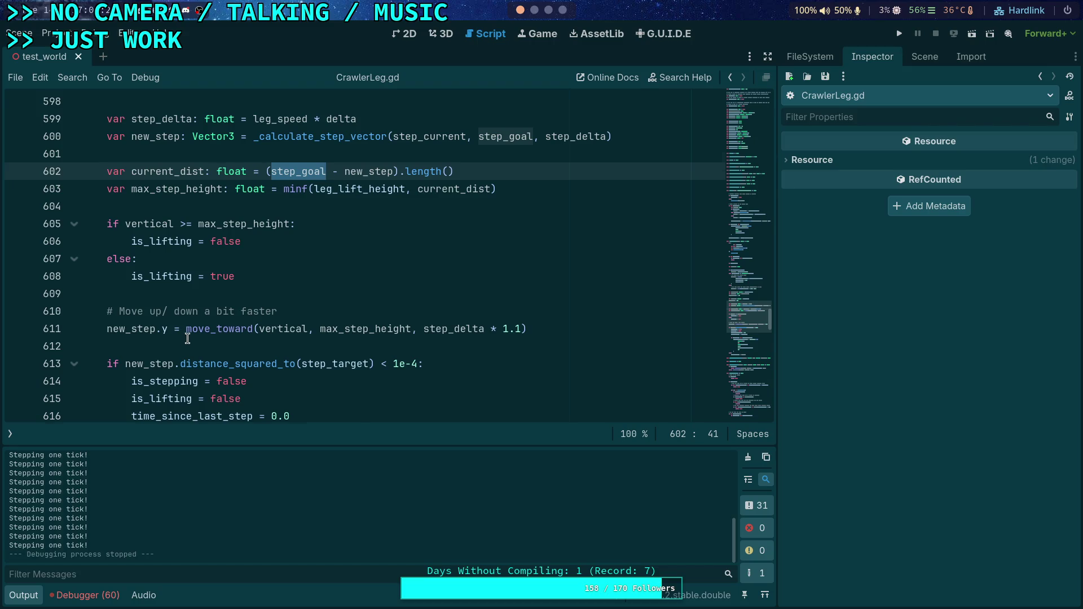
scroll(187, 339, down, 1)
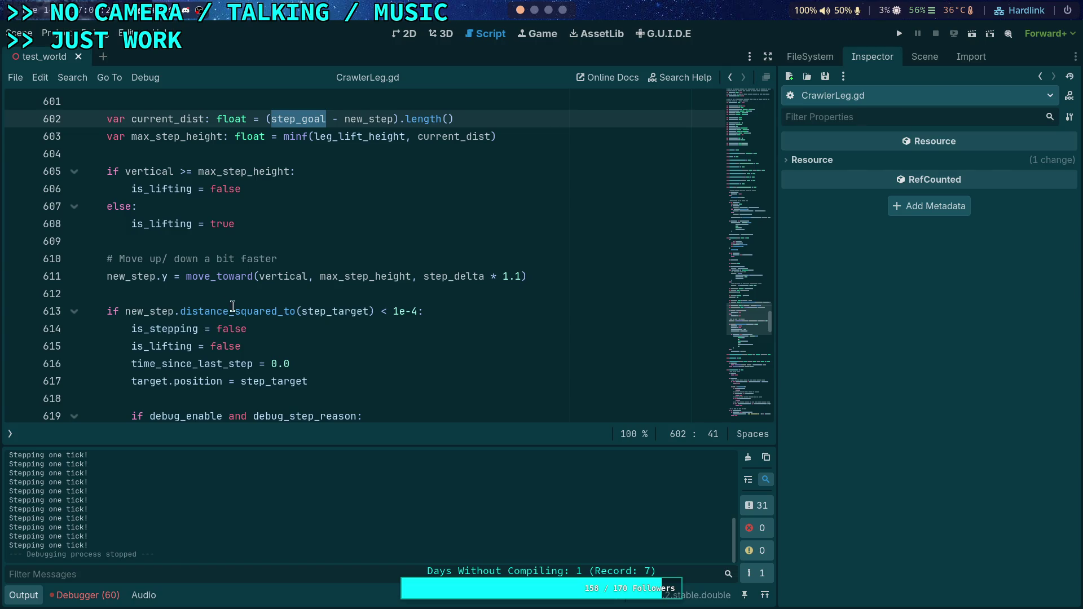
scroll(233, 308, up, 2)
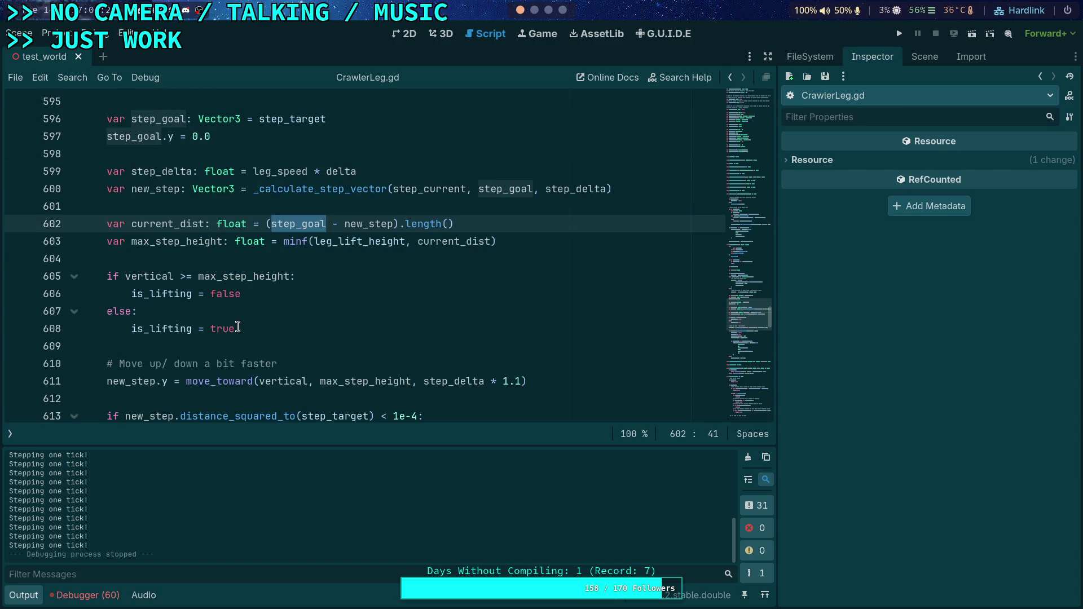
scroll(271, 339, up, 8)
scroll(271, 340, up, 4)
scroll(271, 340, down, 7)
scroll(271, 339, down, 4)
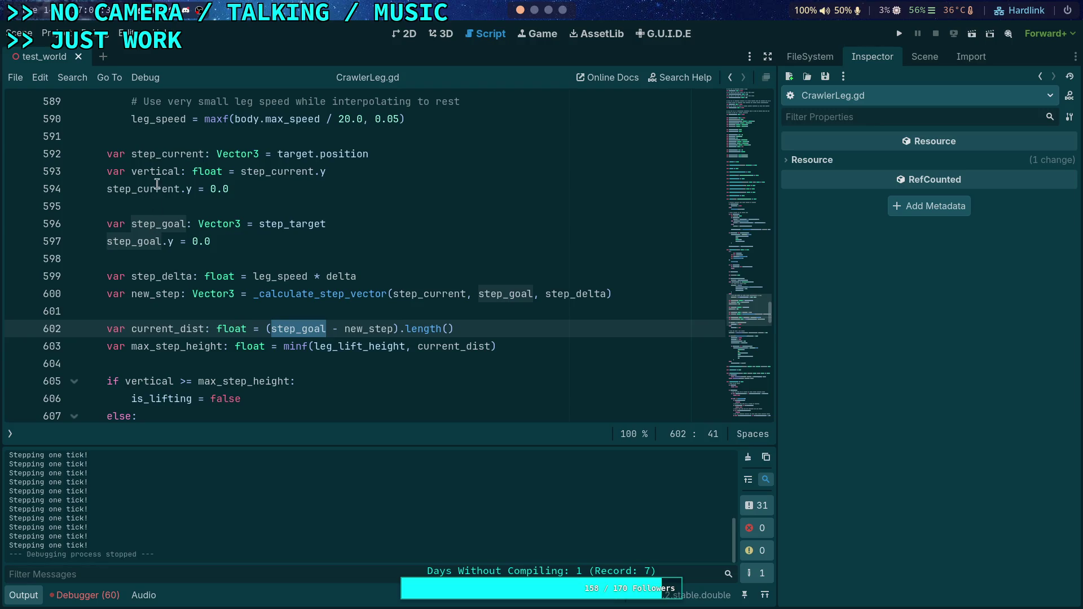
- Highlight vertical to trace its uses, then relaunch the game to show the crawler
double_click(155, 171)
scroll(272, 332, down, 1)
scroll(203, 355, down, 1)
scroll(203, 354, up, 1)
scroll(202, 355, down, 7)
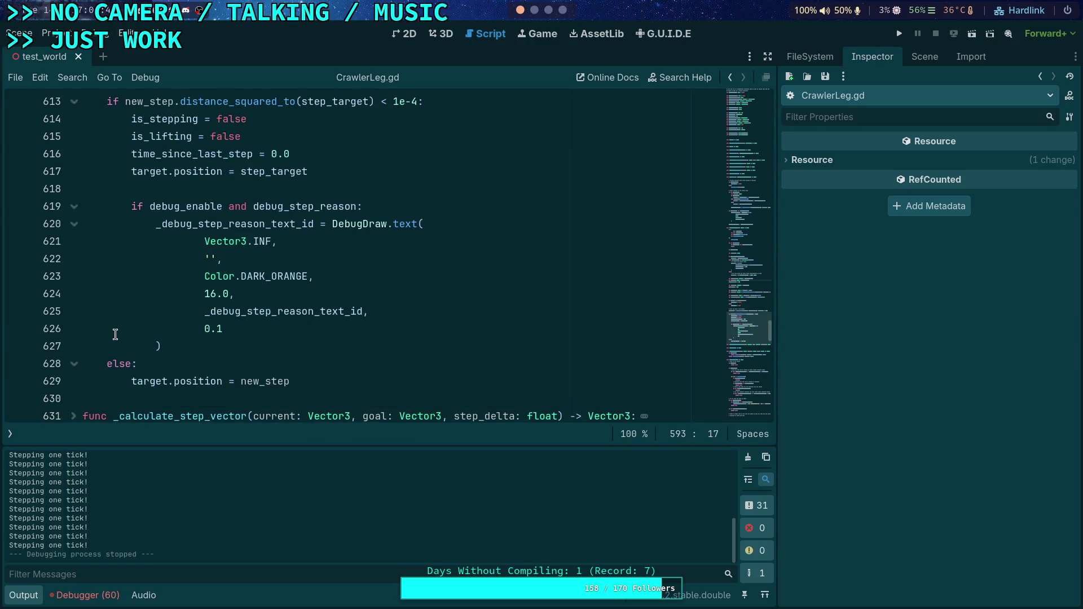
scroll(116, 334, up, 6)
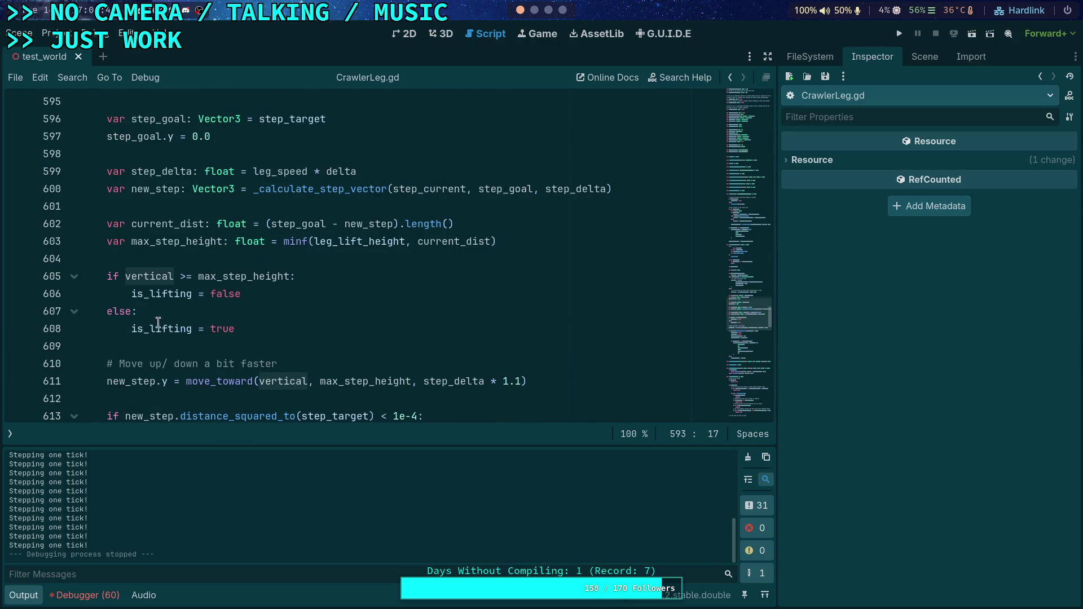
click(900, 34)
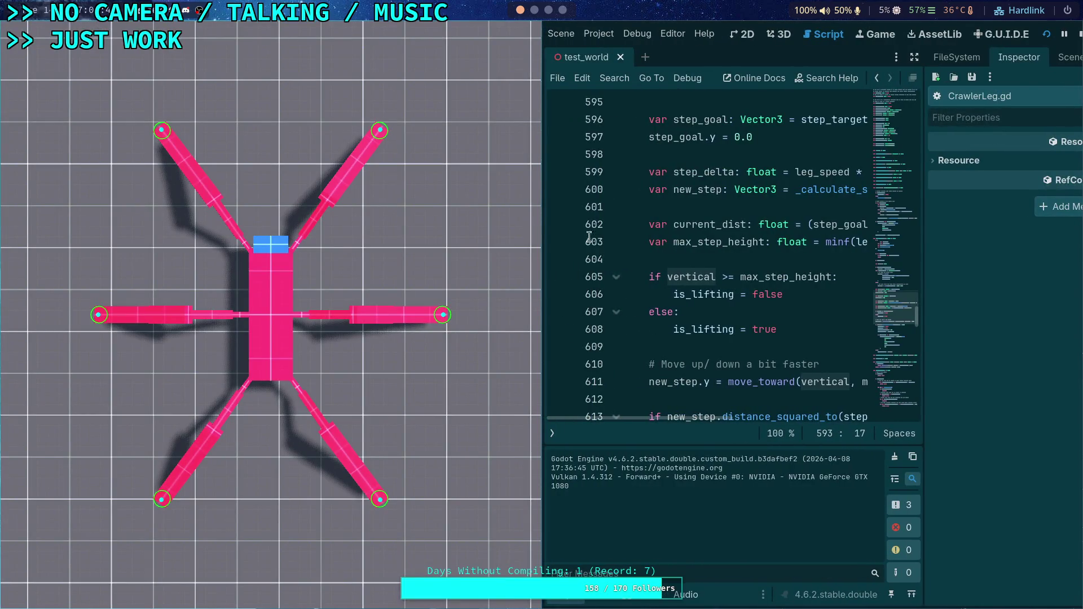
- Set a breakpoint on line 611 of CrawlerLeg.gd
scroll(699, 333, down, 2)
click(560, 279)
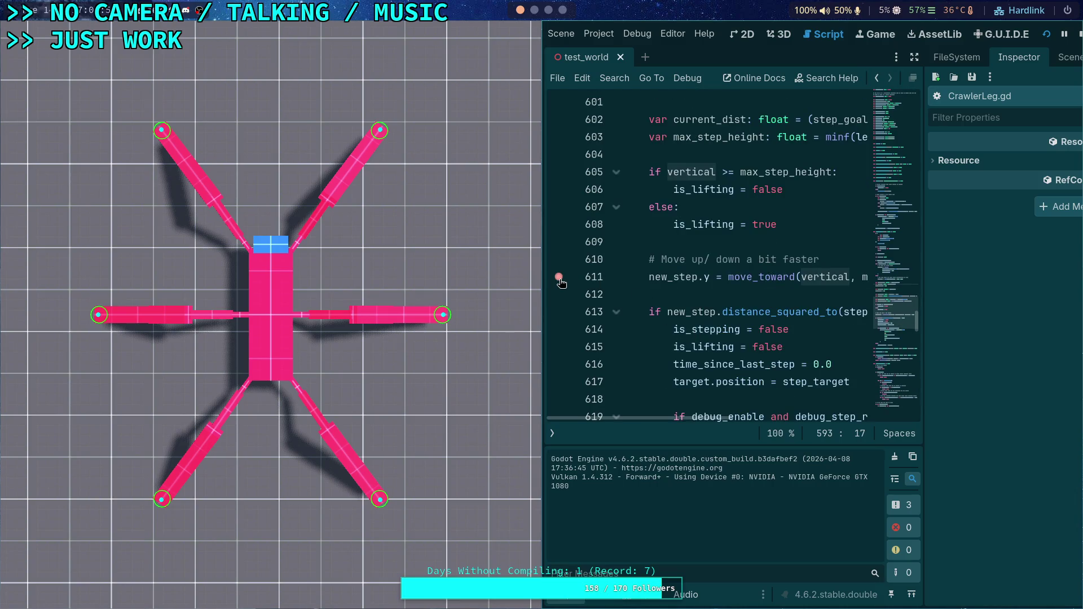
click(560, 279)
click(561, 279)
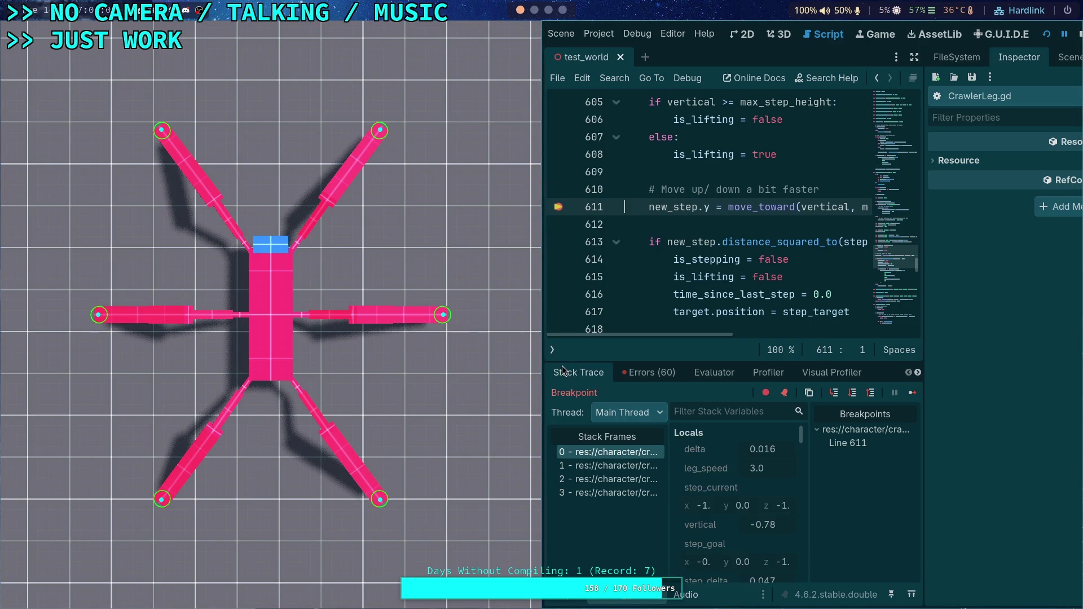
- Widen the code view and float the game window at the top-right
drag(560, 364, 470, 358)
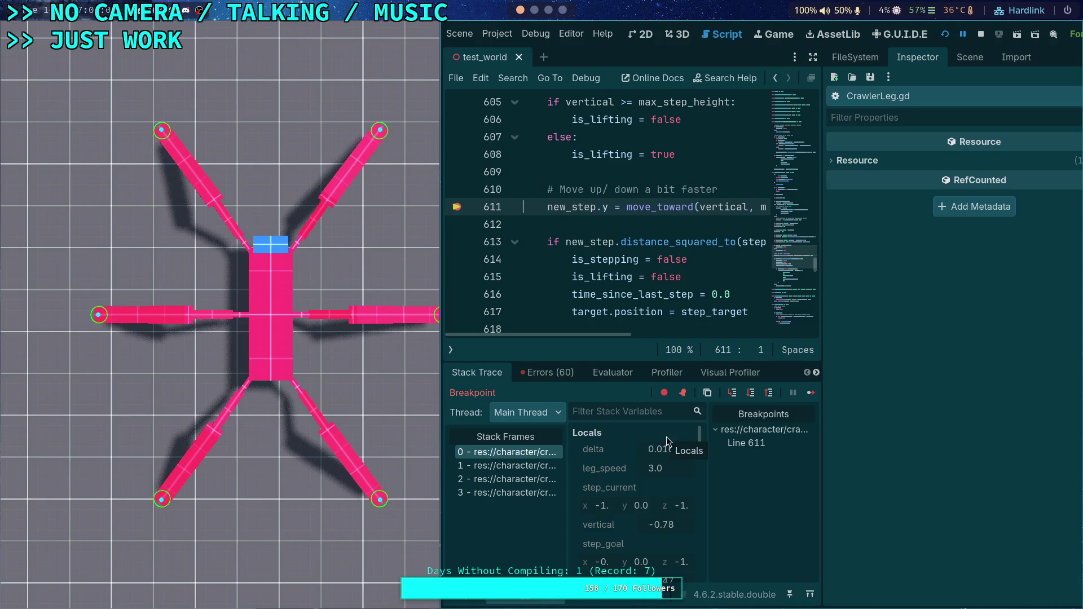
mouse_move(822, 302)
mouse_down()
mouse_move(968, 302)
mouse_move(958, 304)
mouse_up()
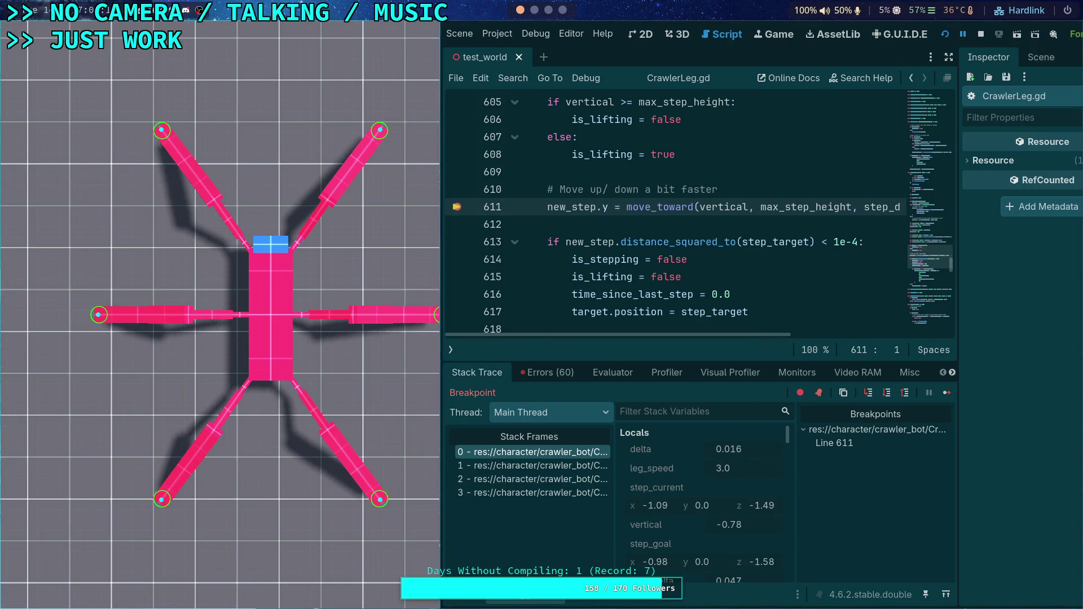
key(super+v)
mouse_move(217, 459)
mouse_down()
mouse_move(546, 286)
mouse_move(682, 283)
mouse_move(705, 295)
mouse_up()
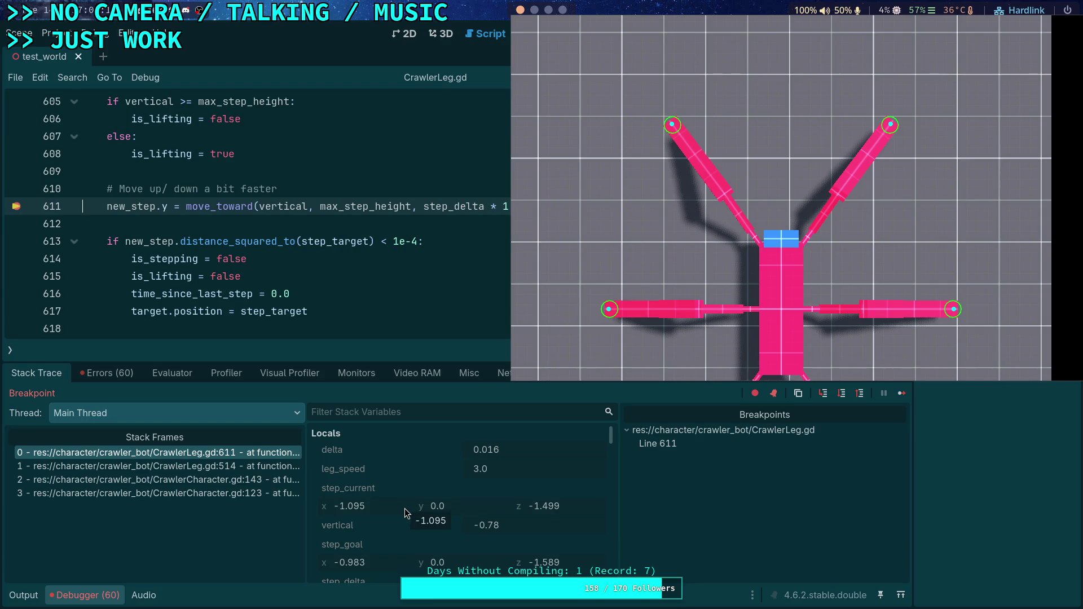
- Highlight max_step_height, place the cursor on line 603, and stop the game with F8
scroll(412, 507, down, 5)
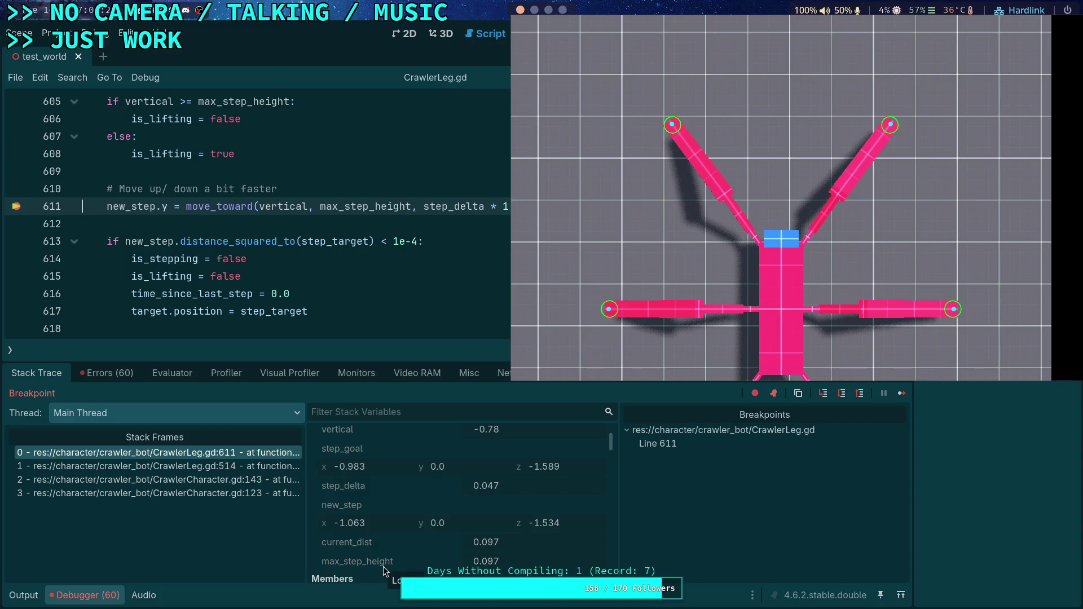
scroll(384, 566, up, 2)
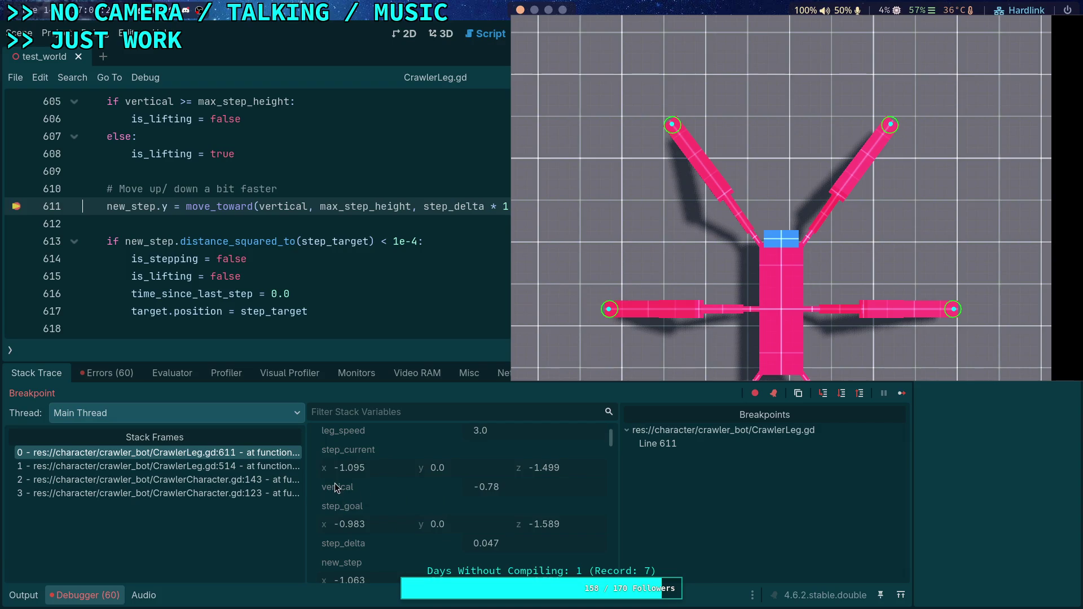
scroll(343, 485, down, 1)
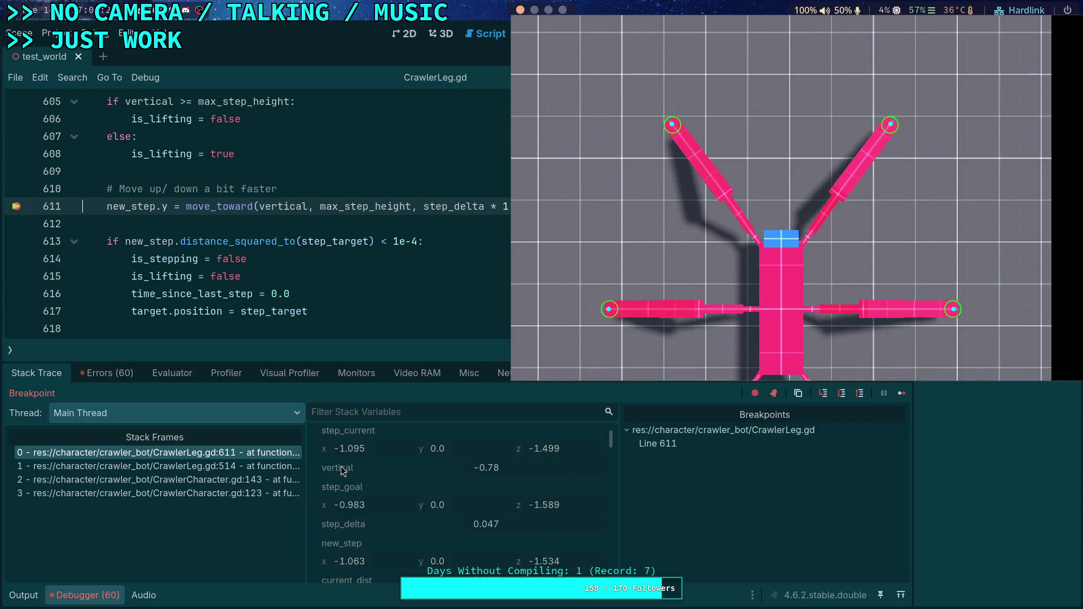
scroll(341, 473, down, 1)
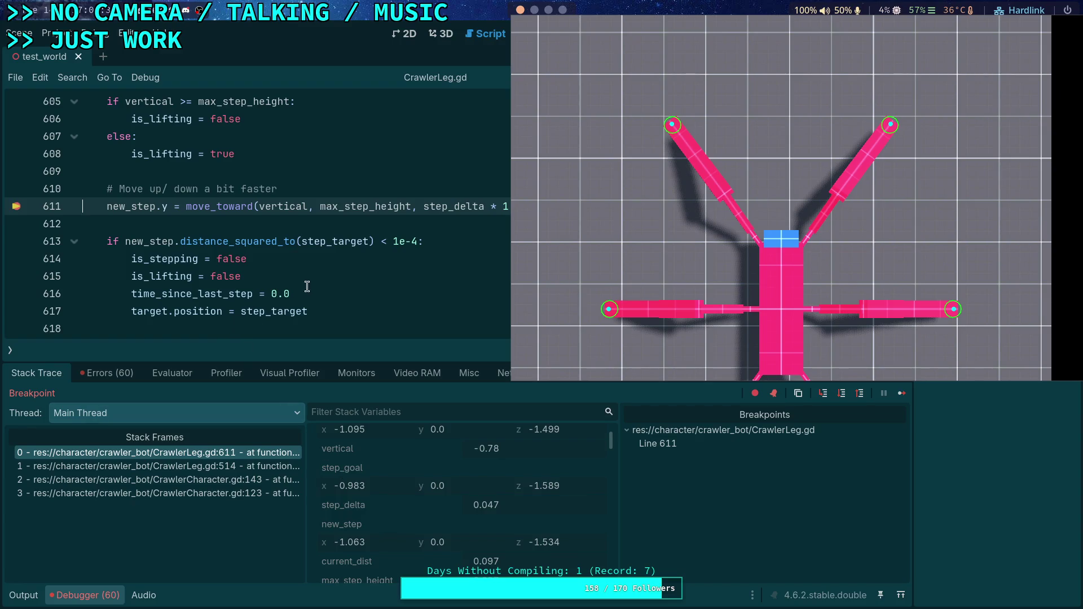
double_click(355, 204)
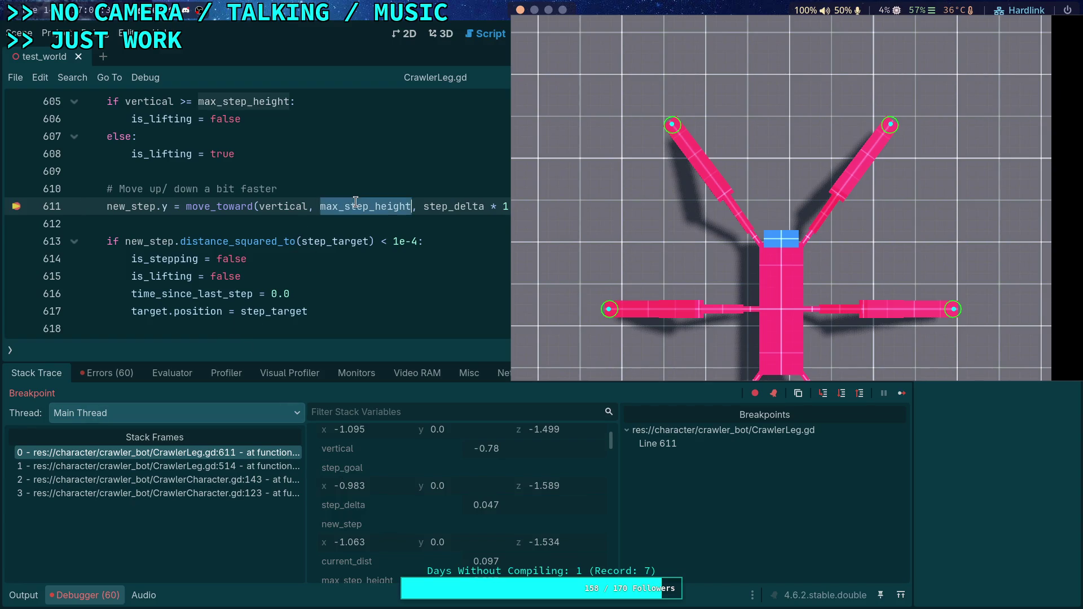
scroll(335, 221, up, 2)
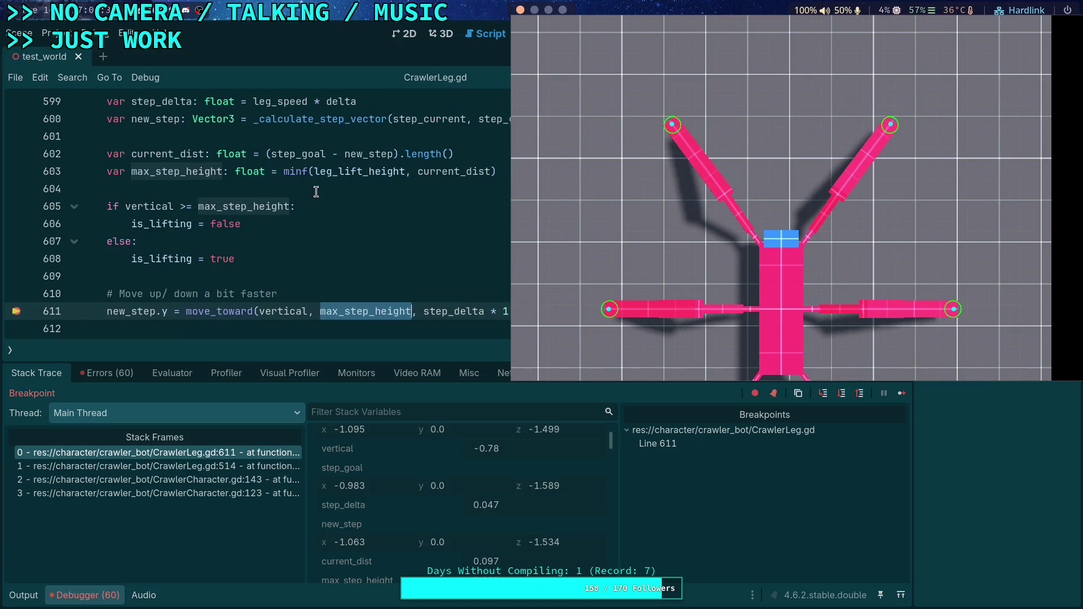
click(314, 172)
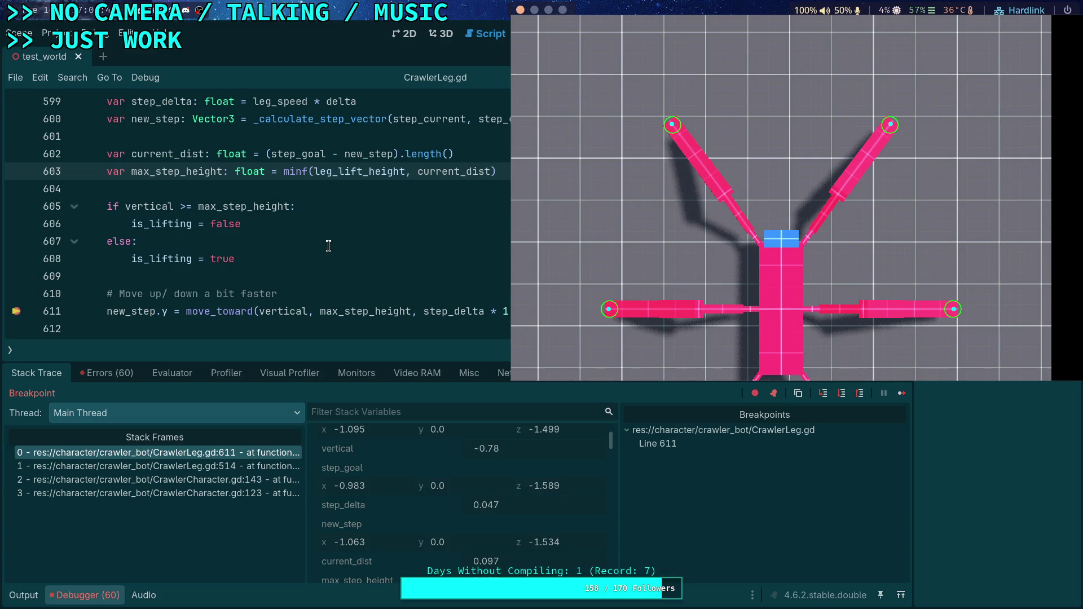
key(F8)
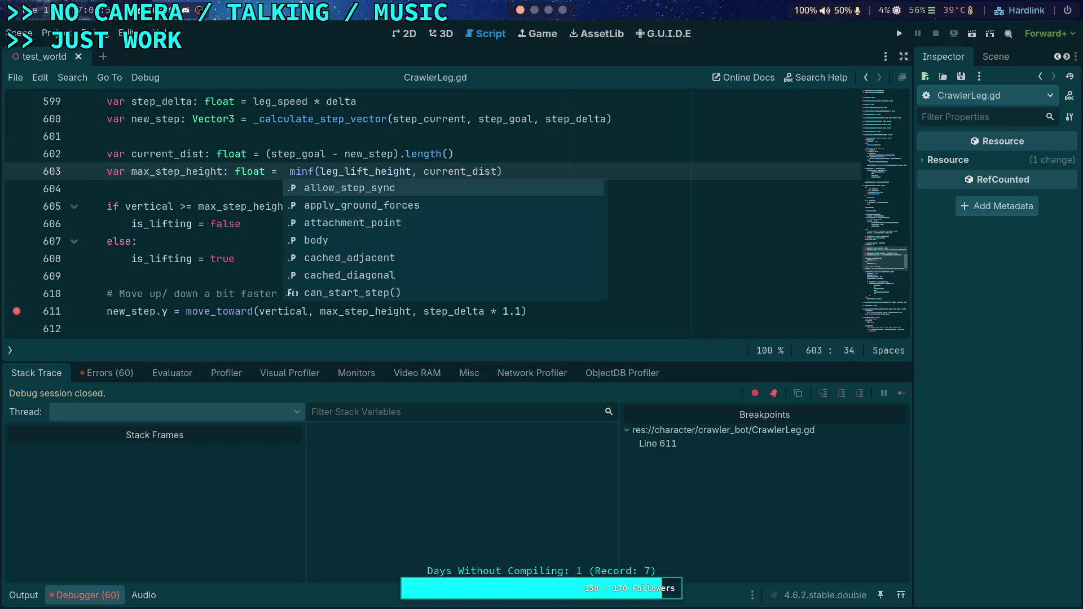
- Insert 'step_target.y +' after '=' on line 603, then switch to the GitHub blame page
text(step)
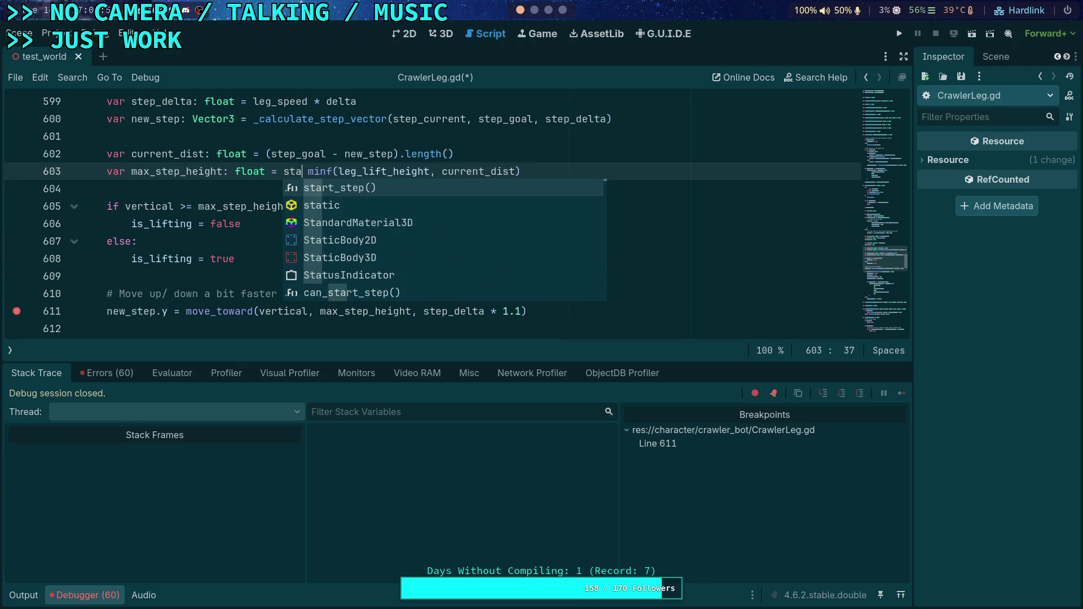
text(_targe)
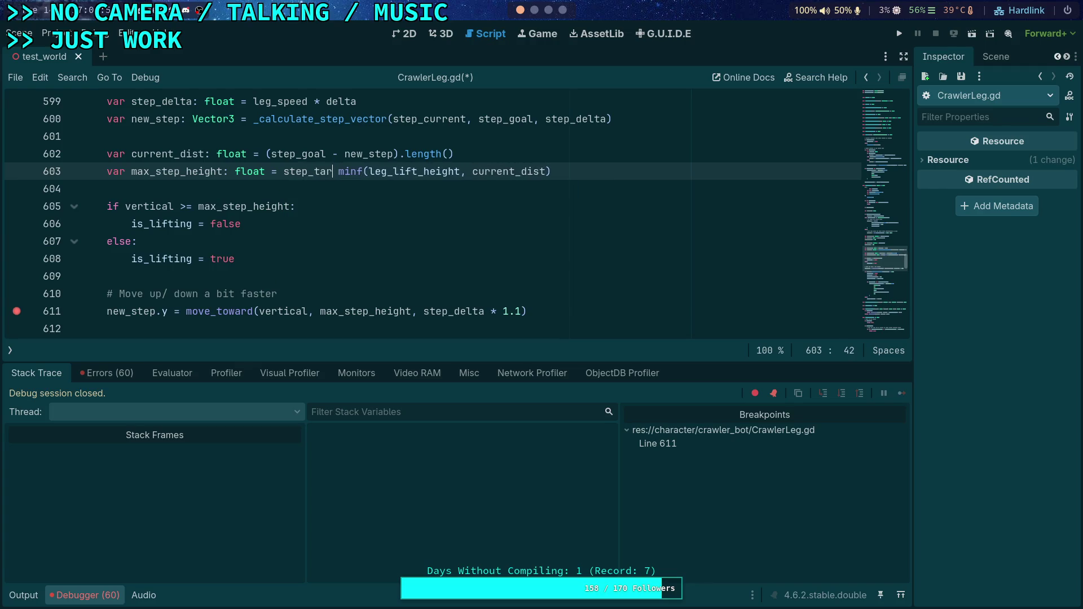
text(t.y +)
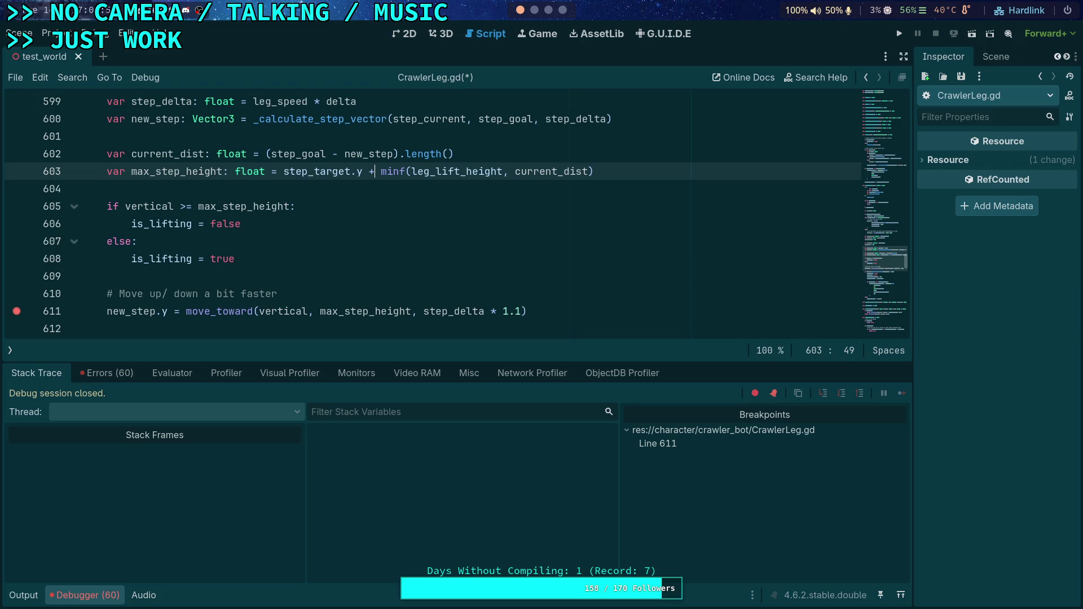
scroll(354, 235, up, 1)
scroll(354, 235, up, 4)
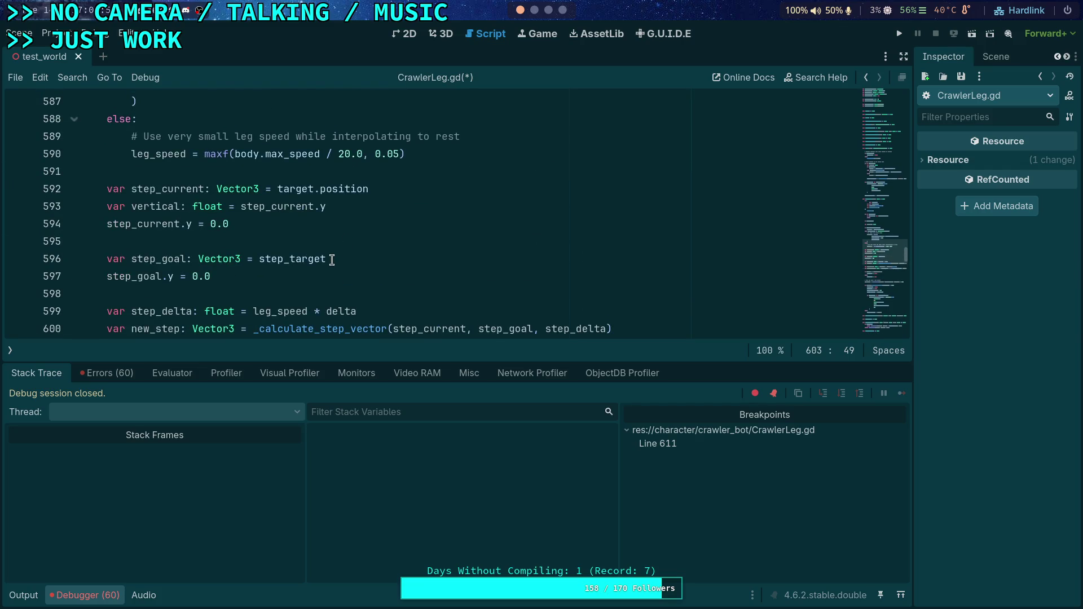
scroll(331, 259, up, 3)
scroll(332, 260, down, 3)
scroll(255, 229, down, 1)
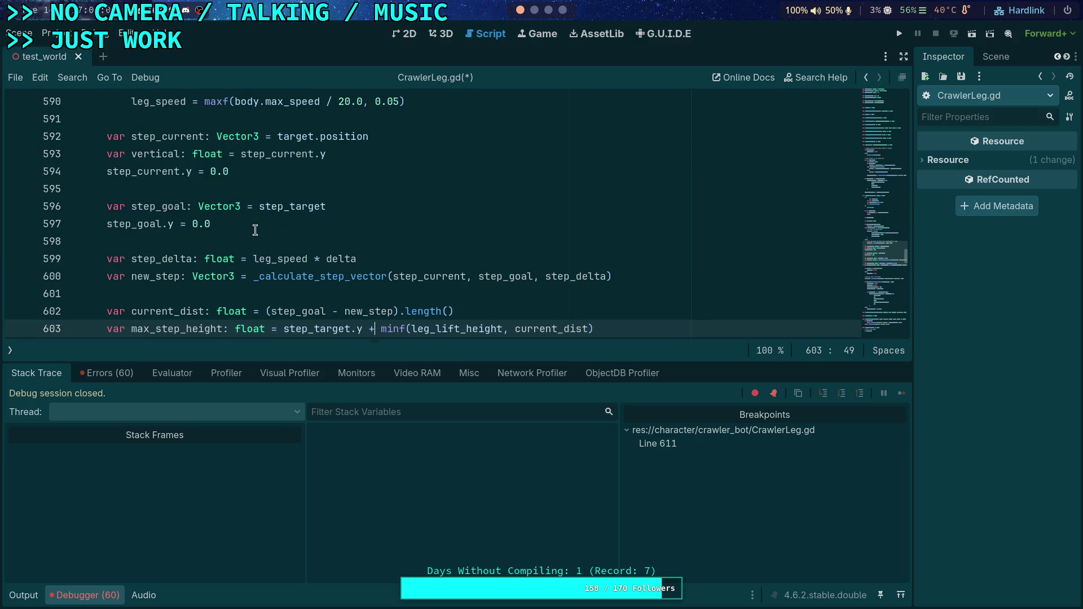
scroll(255, 230, down, 3)
key(super+4)
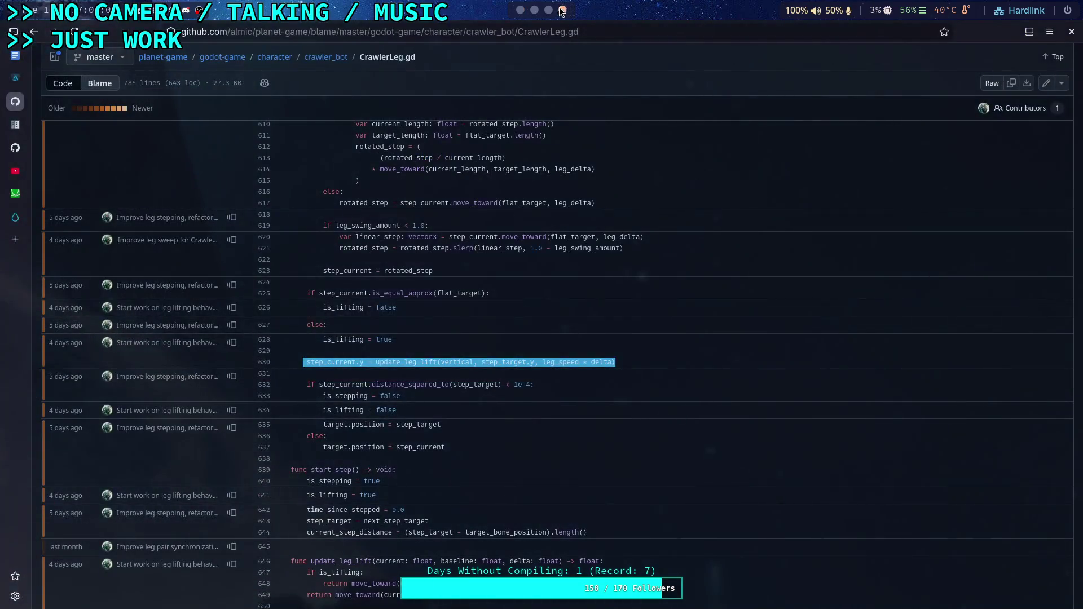
- Select step_target.y in the old leg-lift line 630 and return to Godot
drag(481, 362, 535, 362)
click(520, 10)
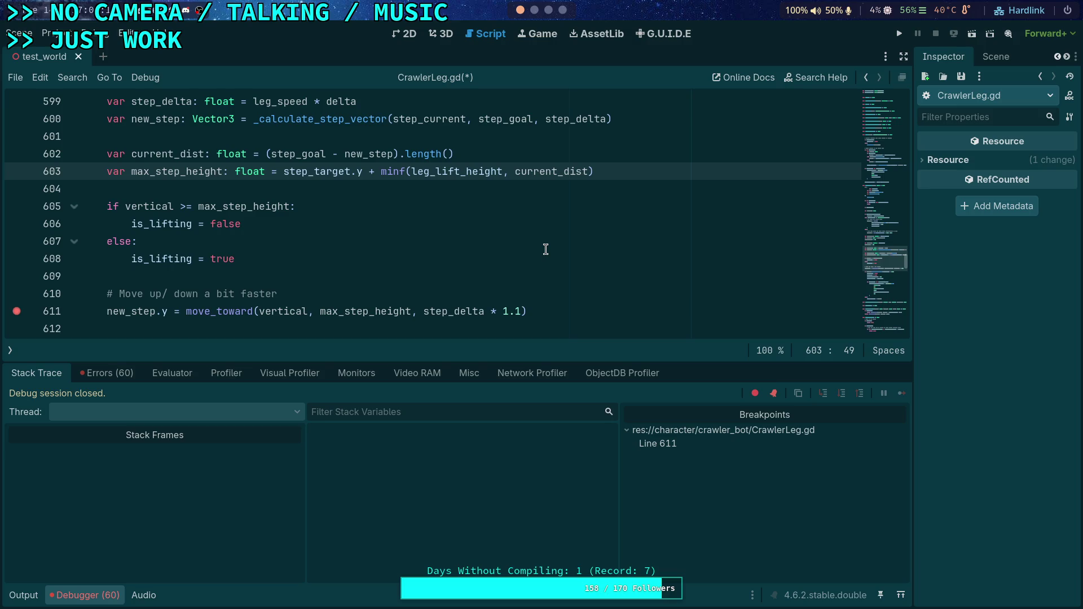
- Rerun the game, shrink its window, and resume past the breakpoint twice
click(899, 33)
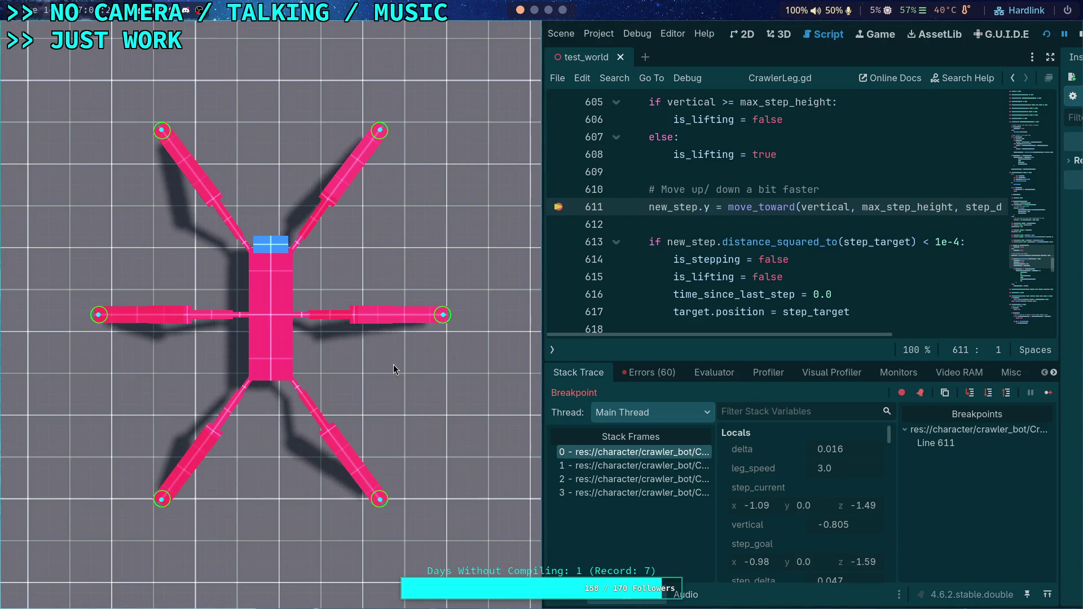
drag(452, 338, 246, 346)
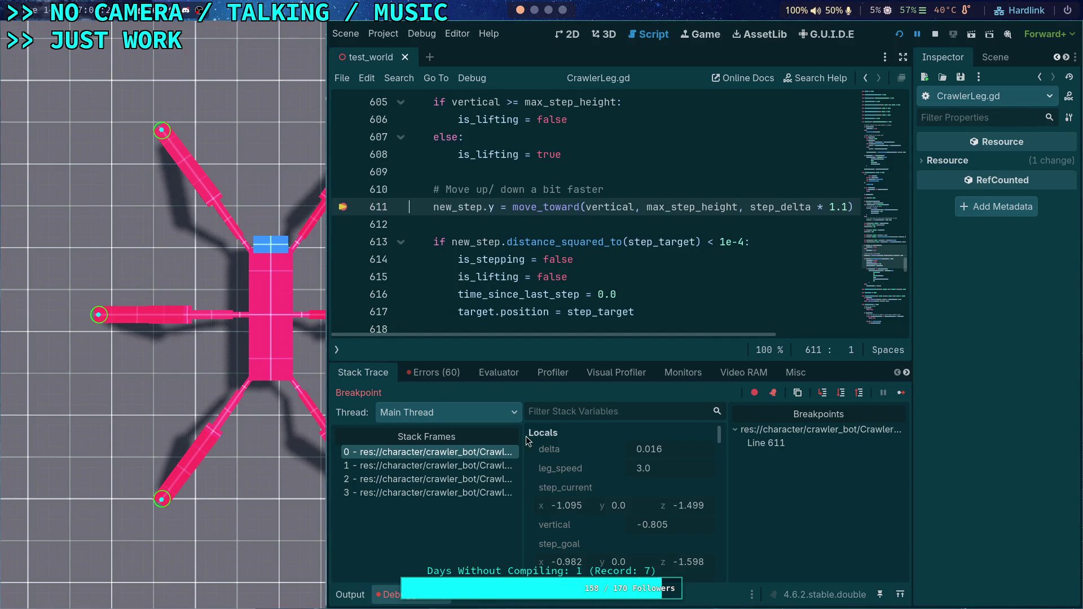
click(902, 393)
click(901, 395)
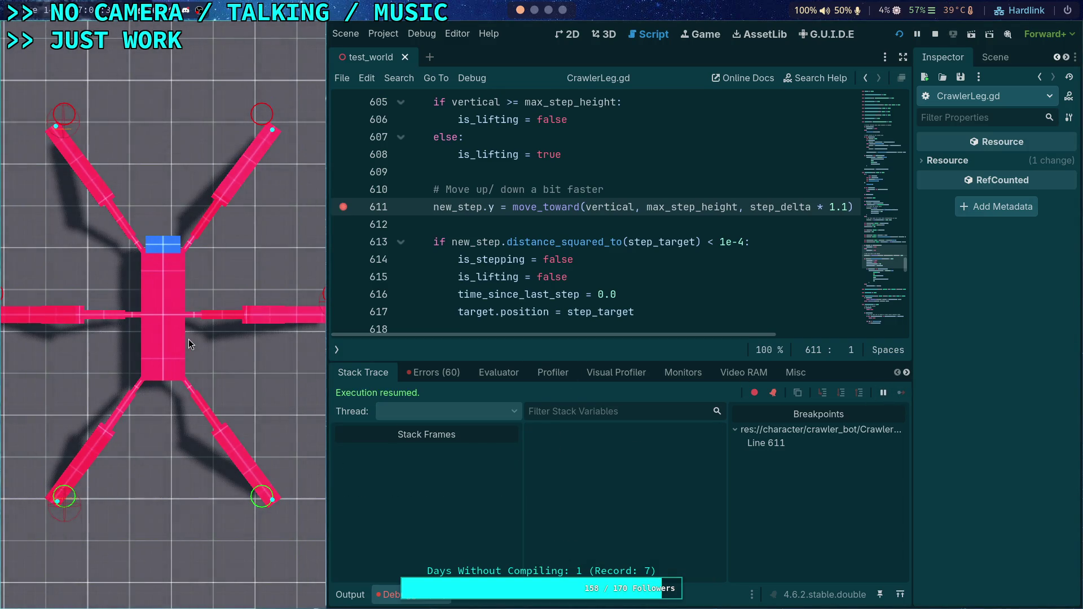
- Scroll through the script and inspect variable values while paused
scroll(643, 452, down, 2)
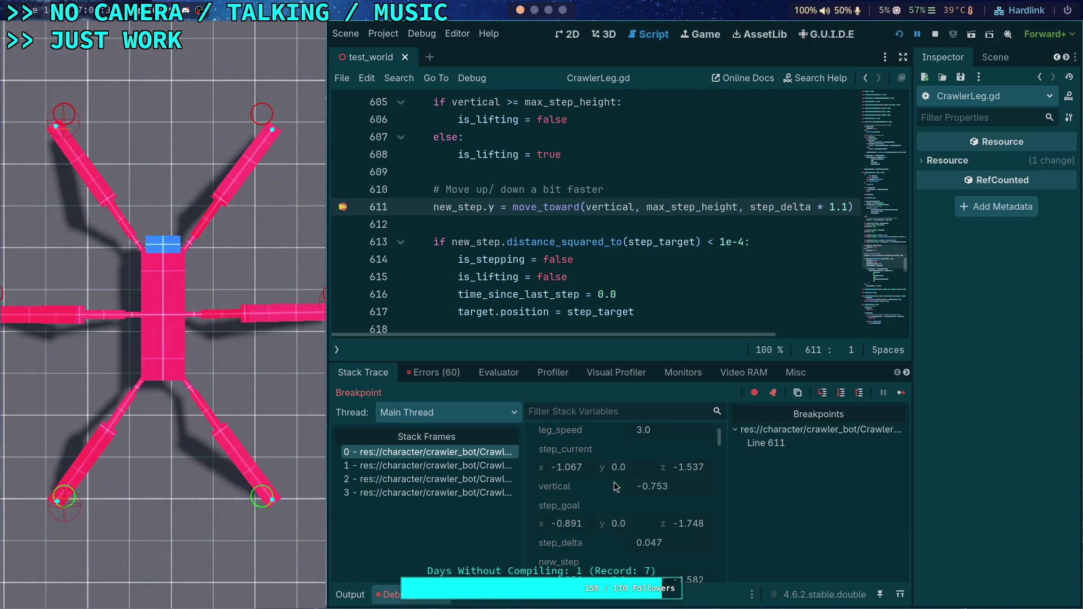
scroll(614, 486, down, 5)
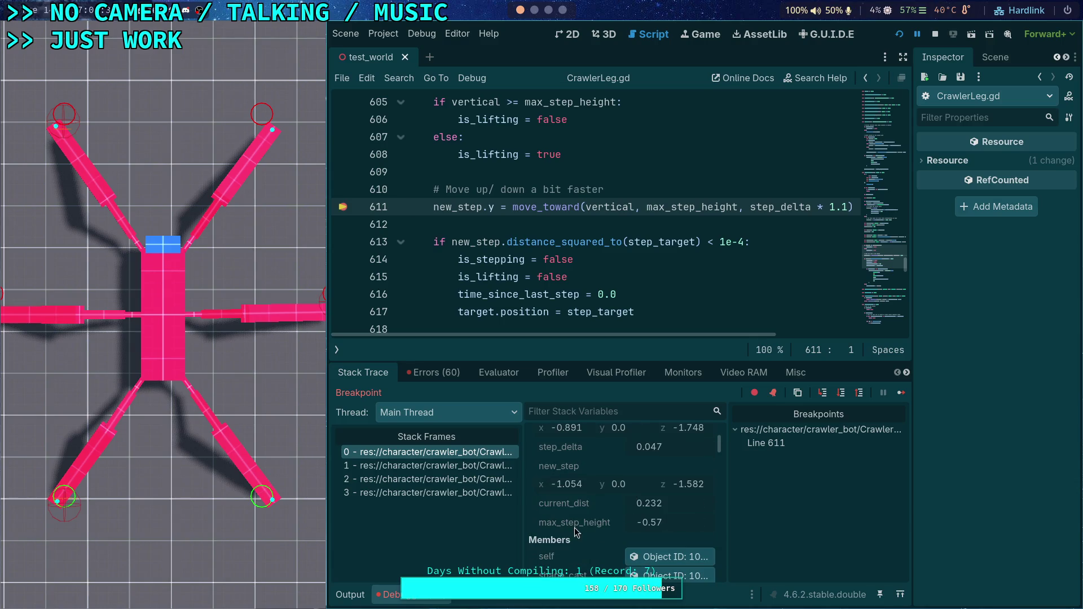
scroll(575, 532, up, 4)
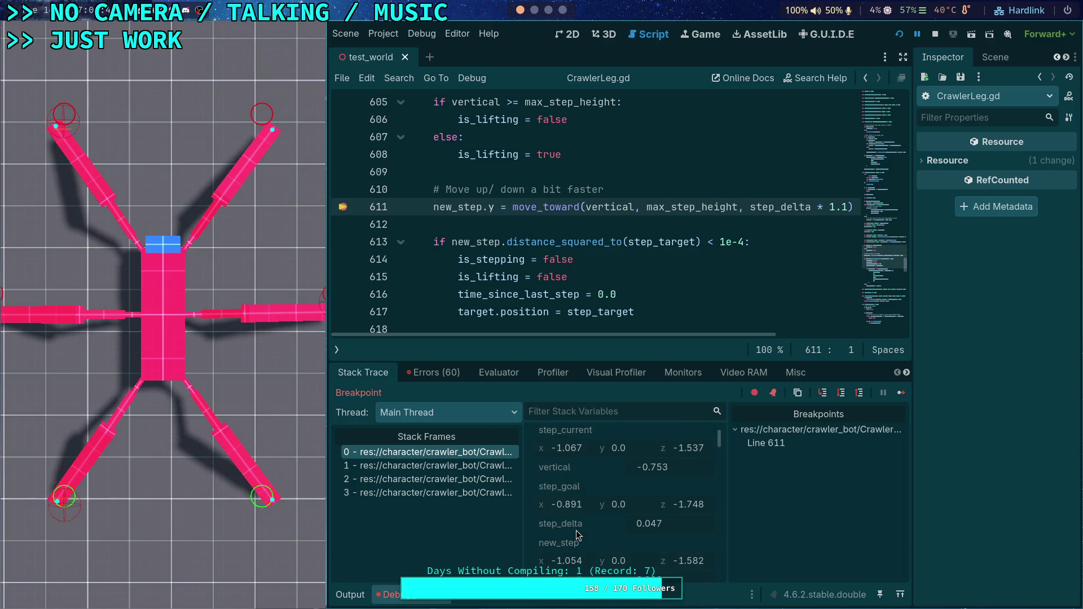
scroll(578, 535, down, 2)
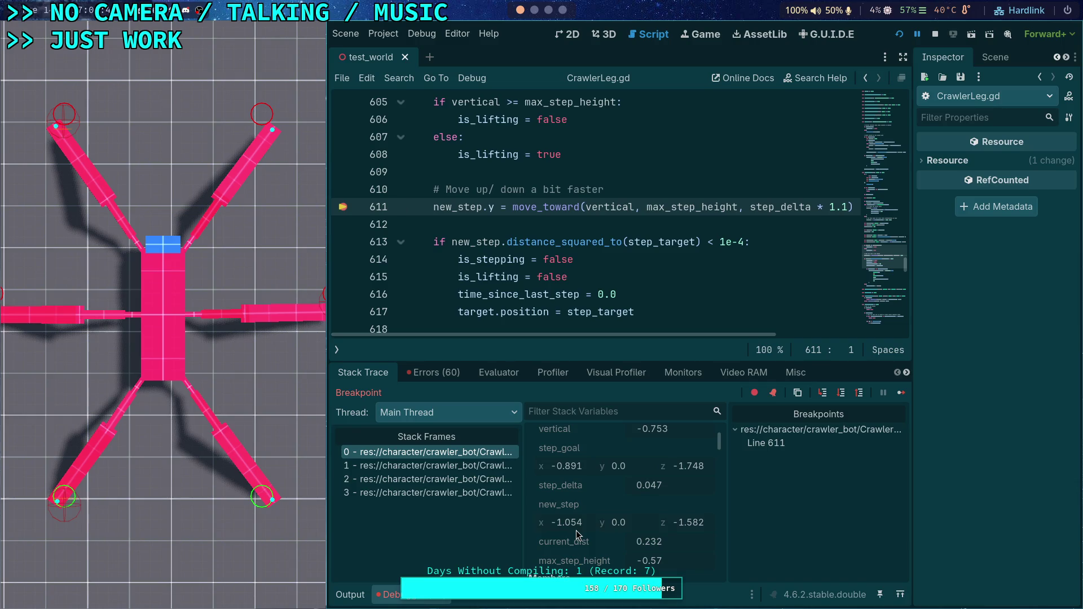
scroll(577, 534, up, 2)
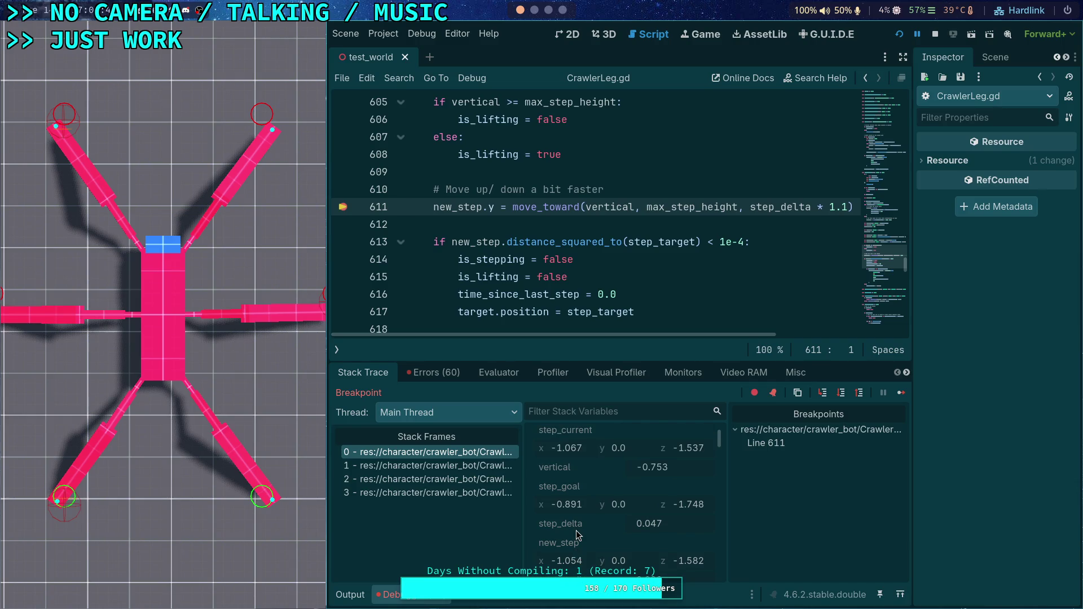
scroll(578, 535, down, 5)
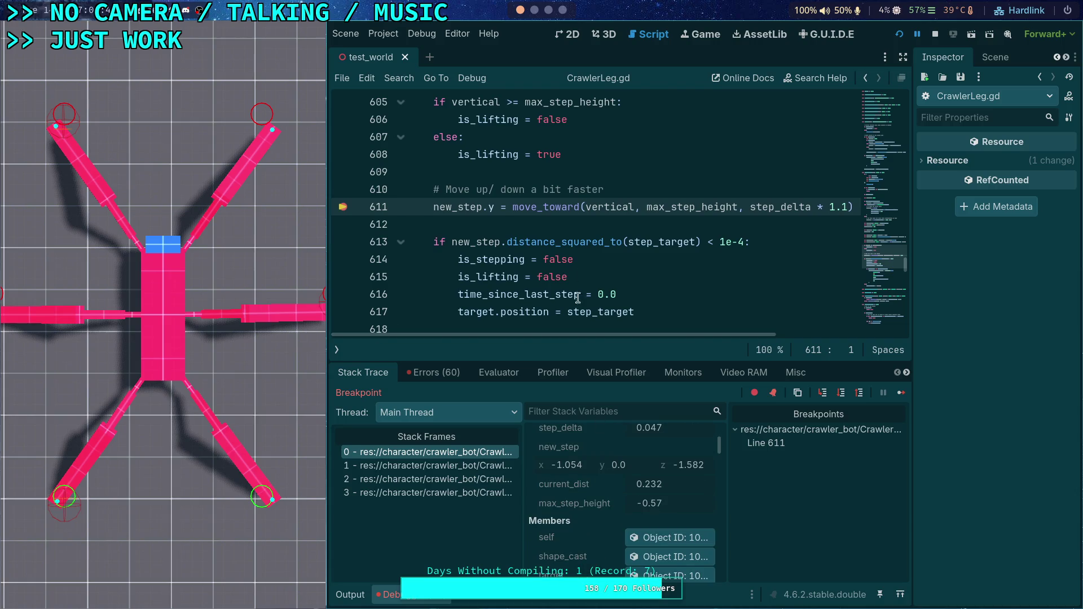
scroll(491, 243, up, 5)
scroll(491, 243, down, 3)
mouse_move(488, 222)
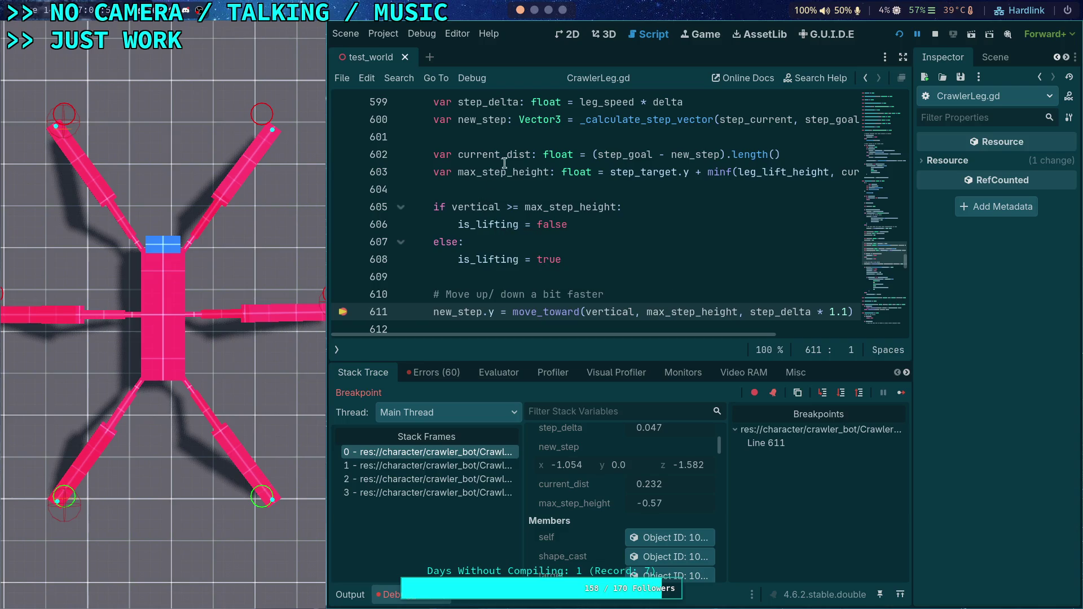
mouse_move(511, 157)
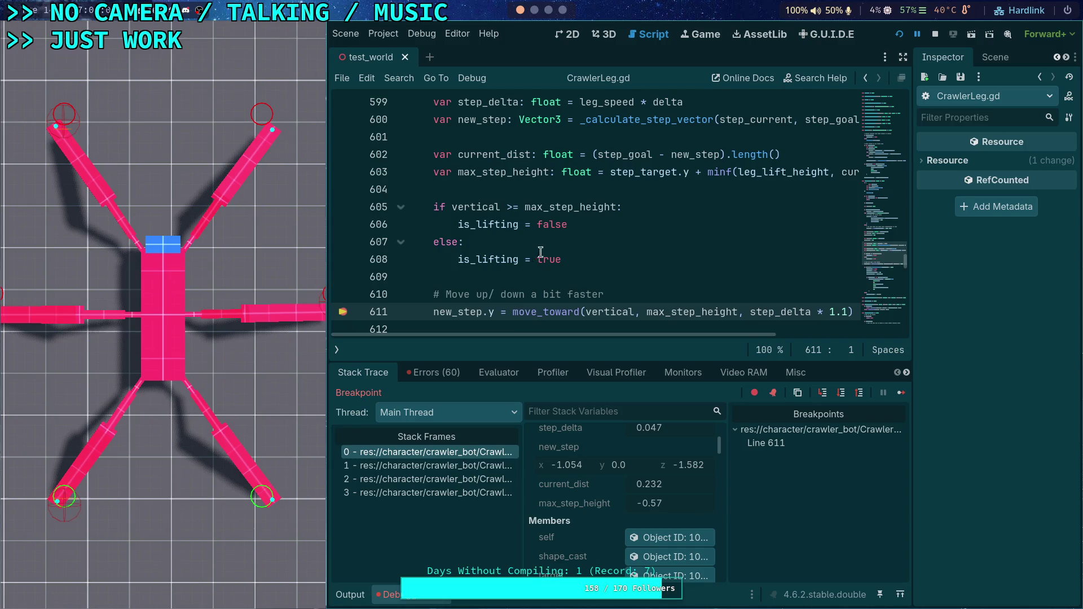
- Change the lift check on line 605 to 'if vertical < max_step_height'
click(513, 207)
drag(513, 207, 509, 203)
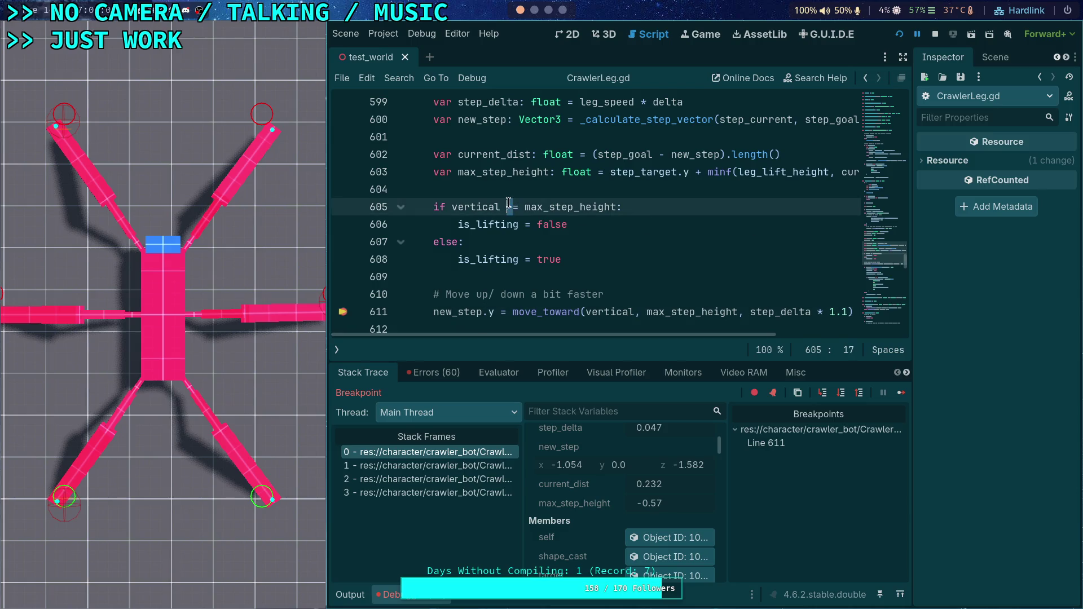
text(<)
key(Delete)
key(Down)
key(Down)
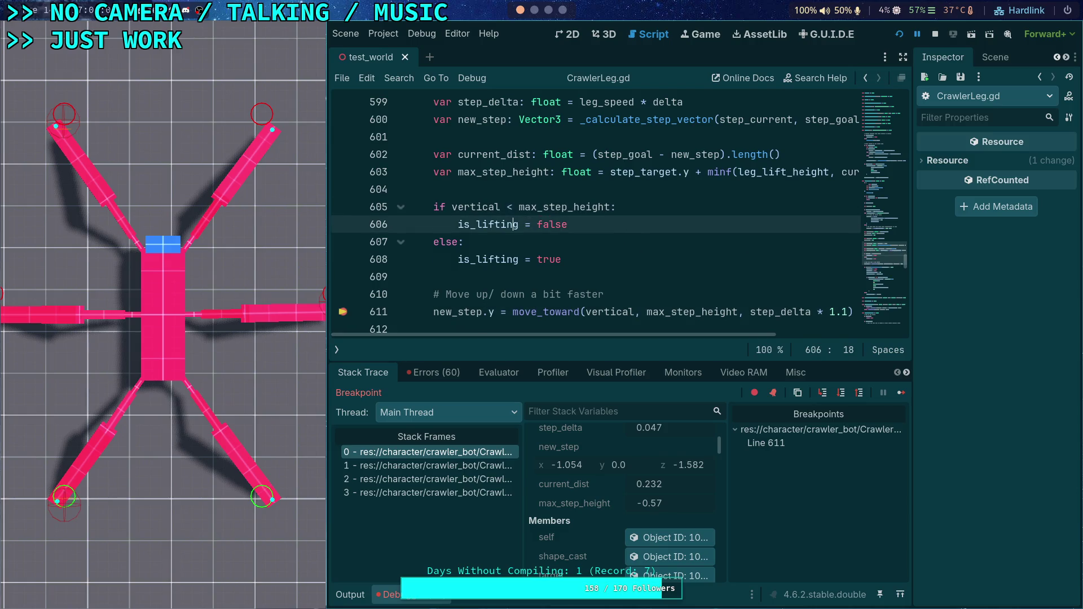
- Swap the branches so the if sets is_lifting = true and the else sets false
key(alt+Down)
key(Up)
key(Up)
key(alt+Down)
key(alt+Down)
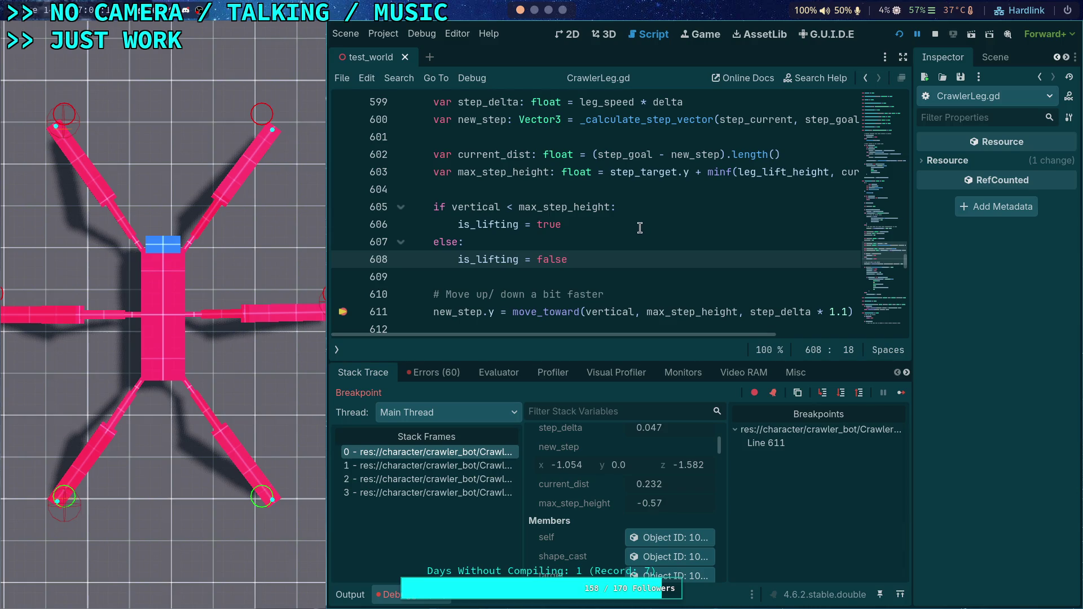
- Inspect current_dist (0.232) and max_step_height (-0.57) in the paused debugger
scroll(640, 228, down, 1)
scroll(639, 228, up, 1)
mouse_move(665, 334)
mouse_down()
mouse_move(730, 336)
mouse_move(648, 336)
mouse_up()
mouse_move(778, 172)
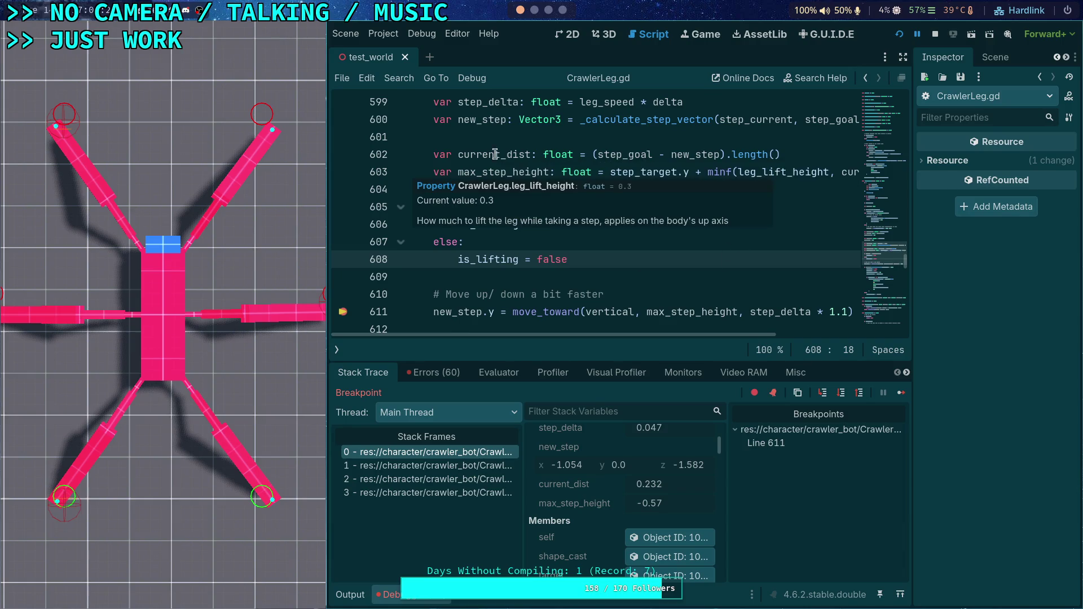
mouse_move(502, 175)
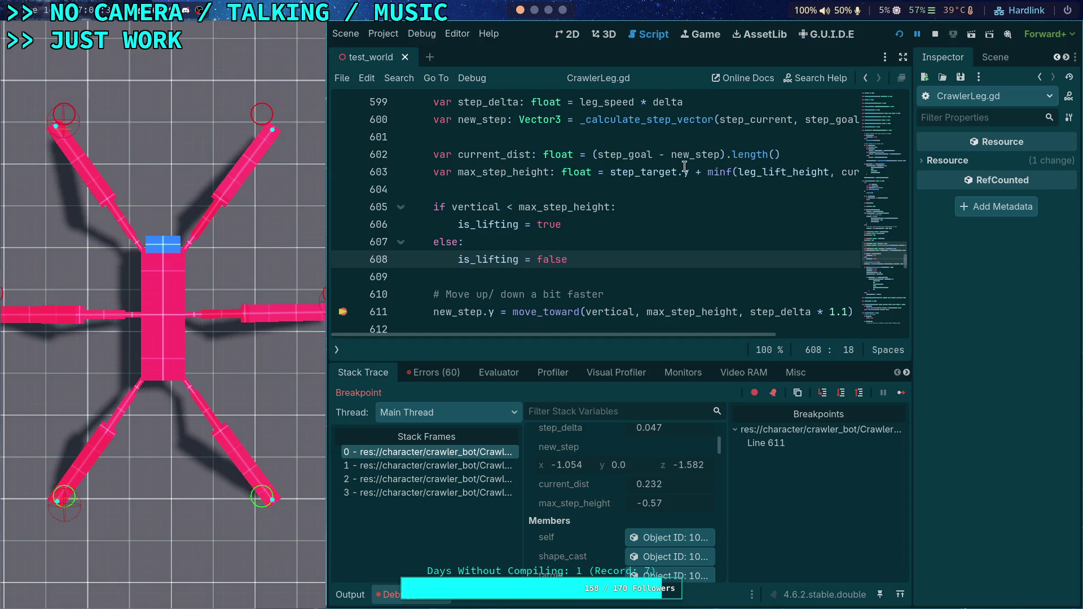
mouse_move(648, 175)
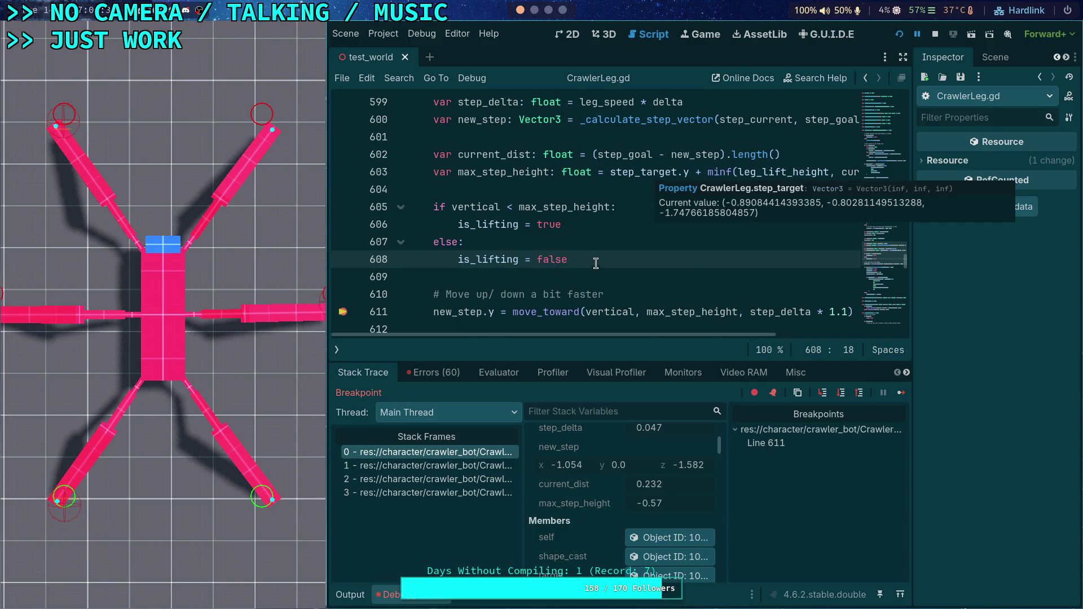
scroll(597, 257, down, 1)
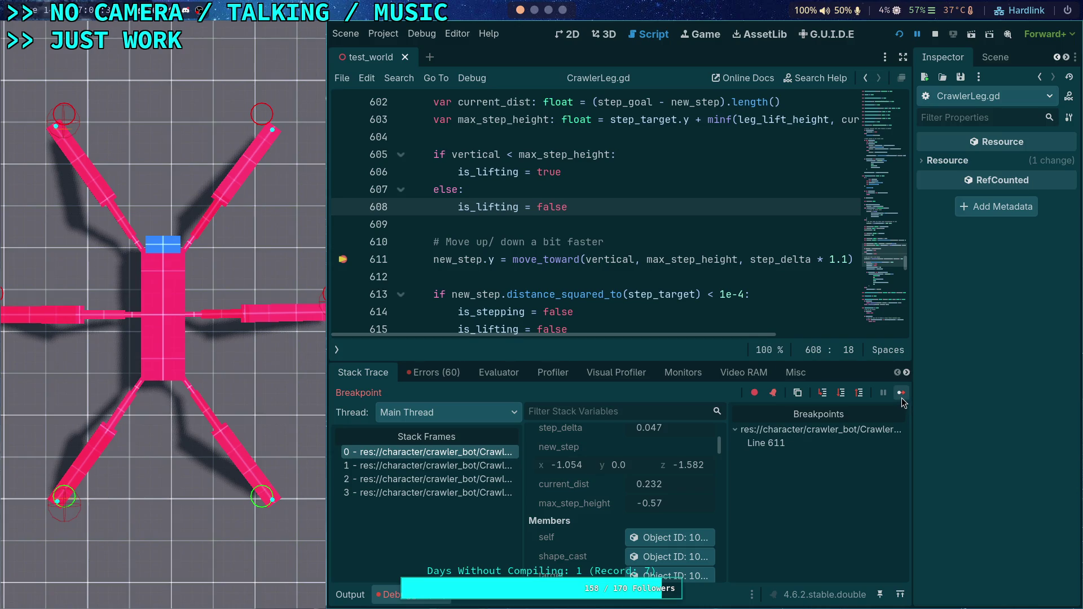
scroll(729, 327, down, 1)
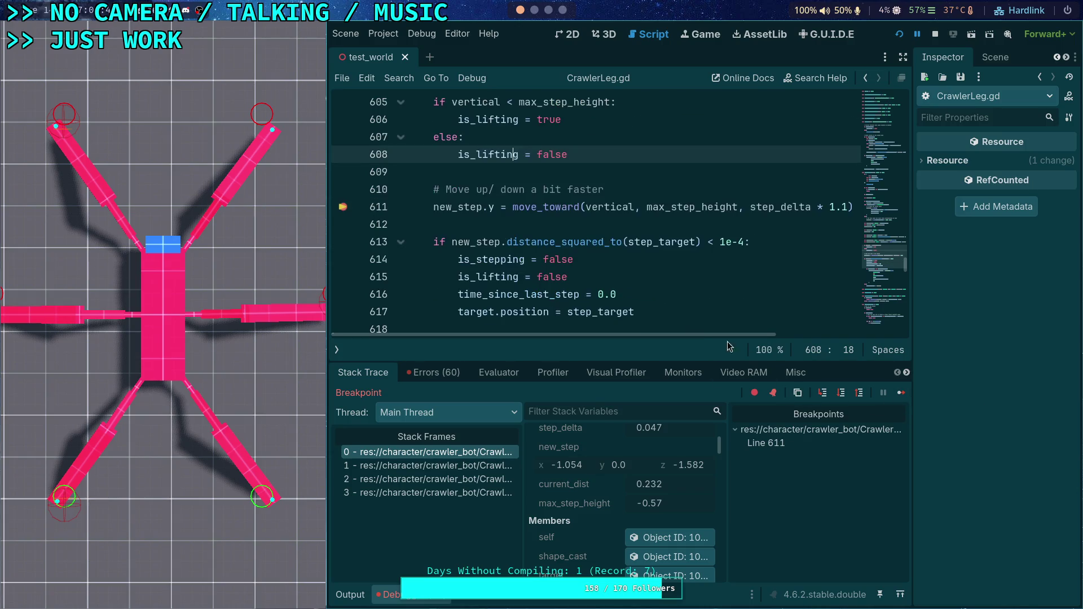
- Stop the debug session, remove the line-611 breakpoint, and relaunch the game on the left half
click(840, 393)
click(935, 35)
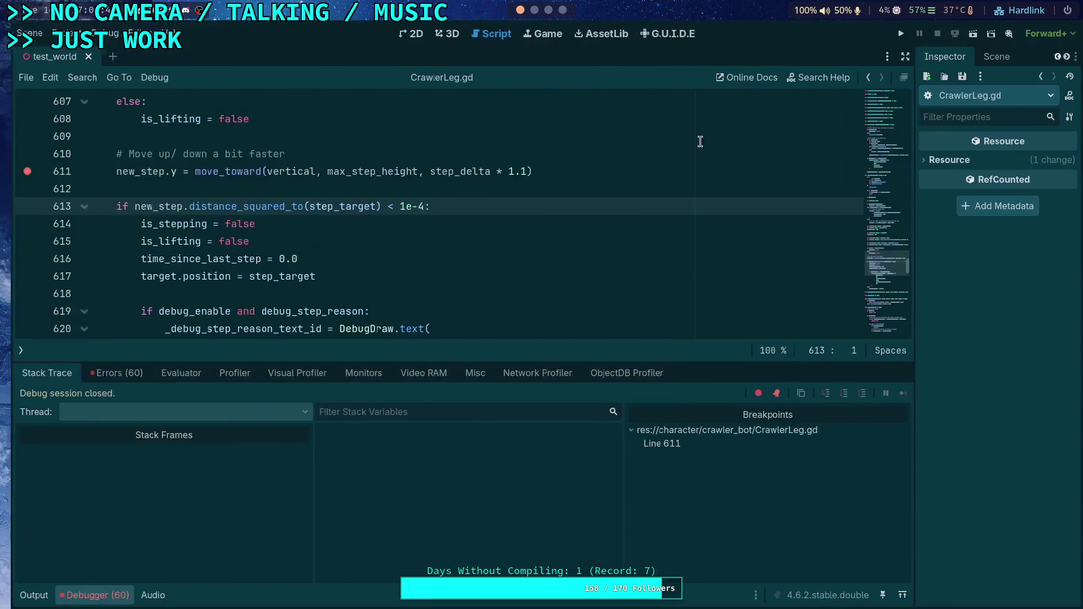
click(10, 178)
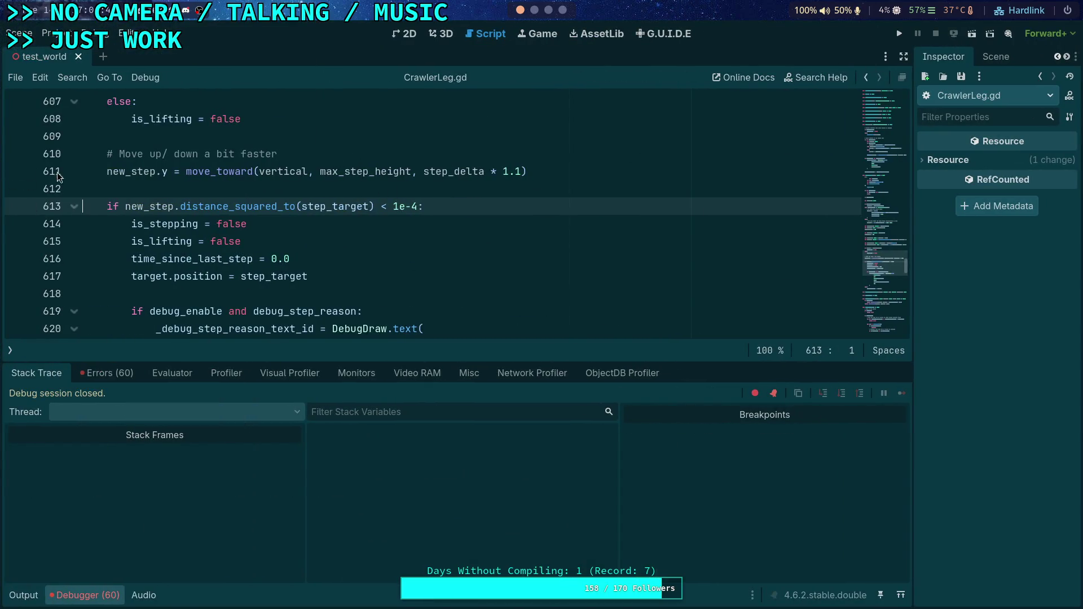
click(904, 37)
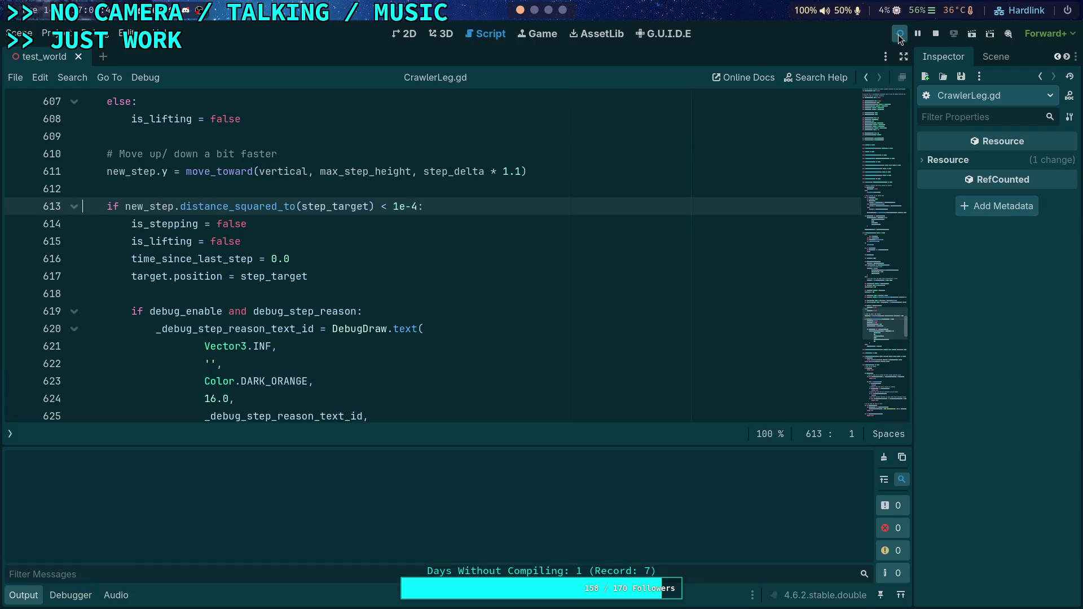
key(super+shift+Left)
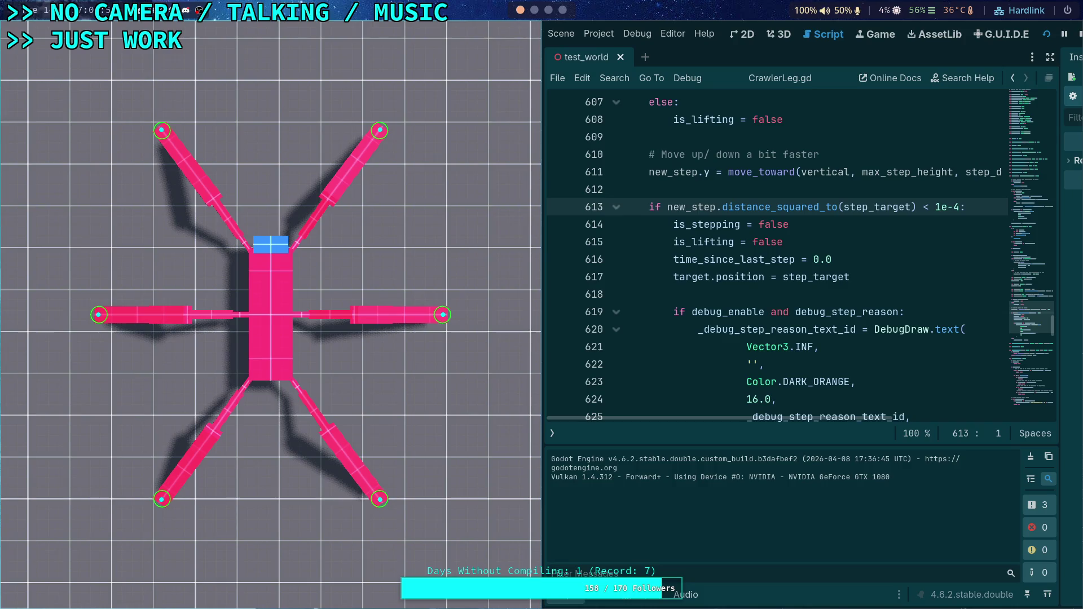
- Advance the crawler one tick at a time to watch its legs lift and reach their targets
key(period)
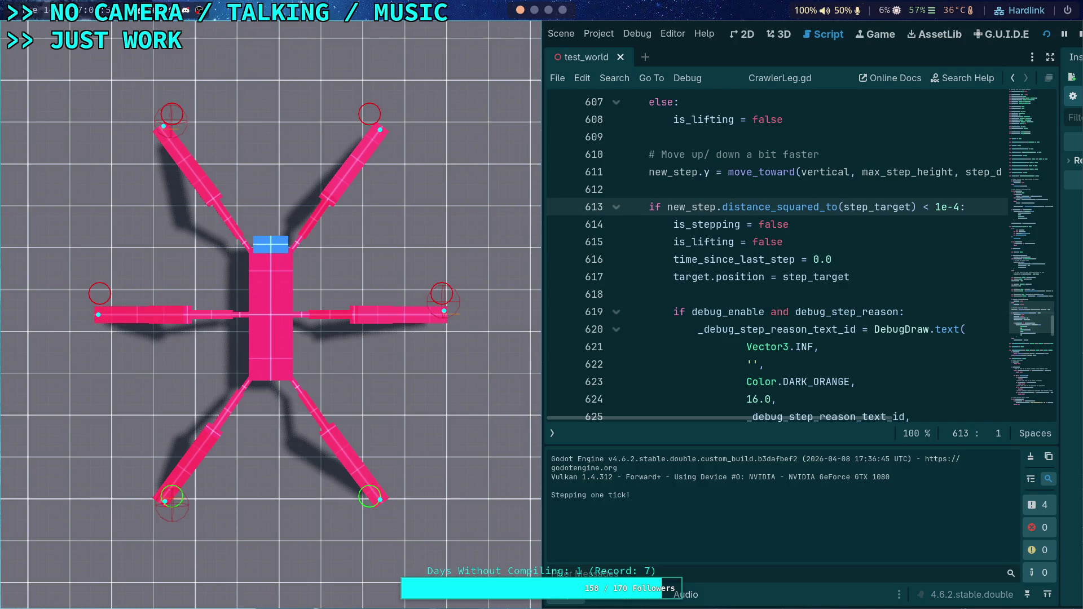
key(period)
key(period)
key(period)
key(period)
key(period)
key(period)
key(period)
key(period)
key(period)
key(period)
key(period)
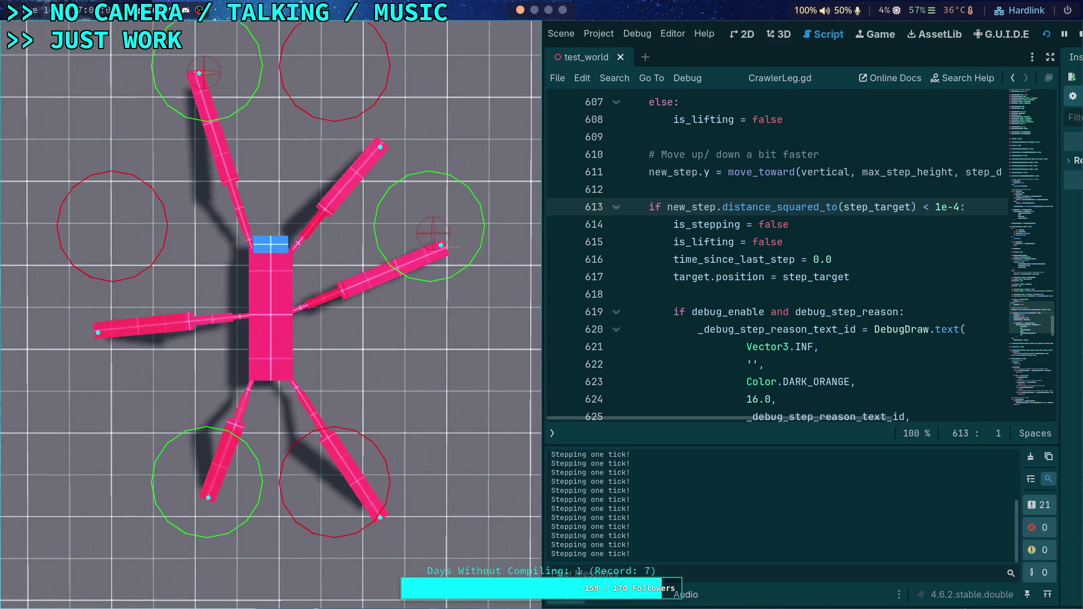
key(period)
key(period)
key(period)
key(period)
key(period)
key(period)
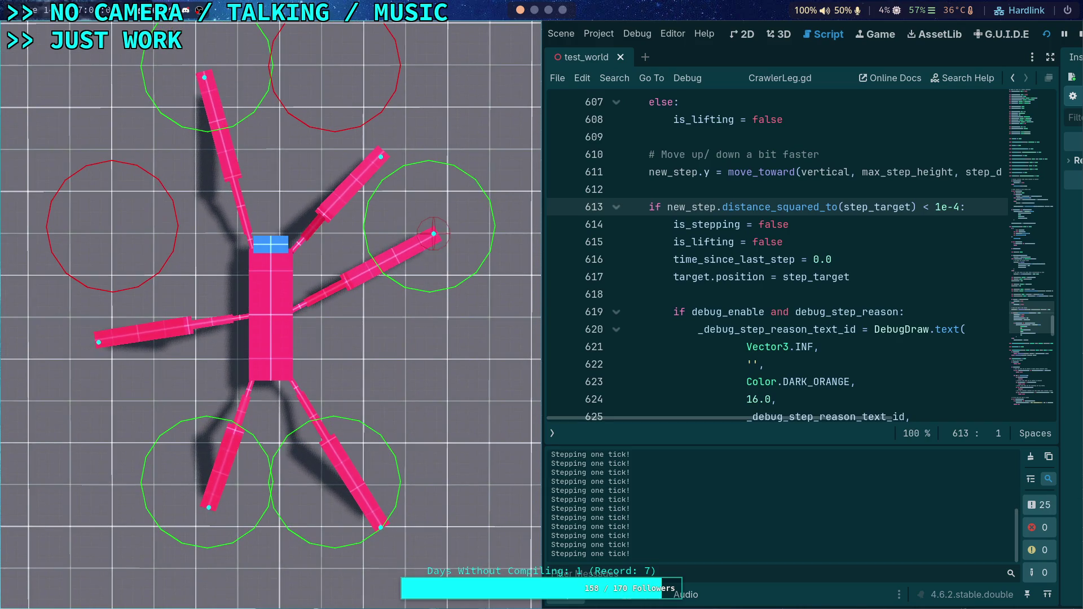
key(period)
key(period)
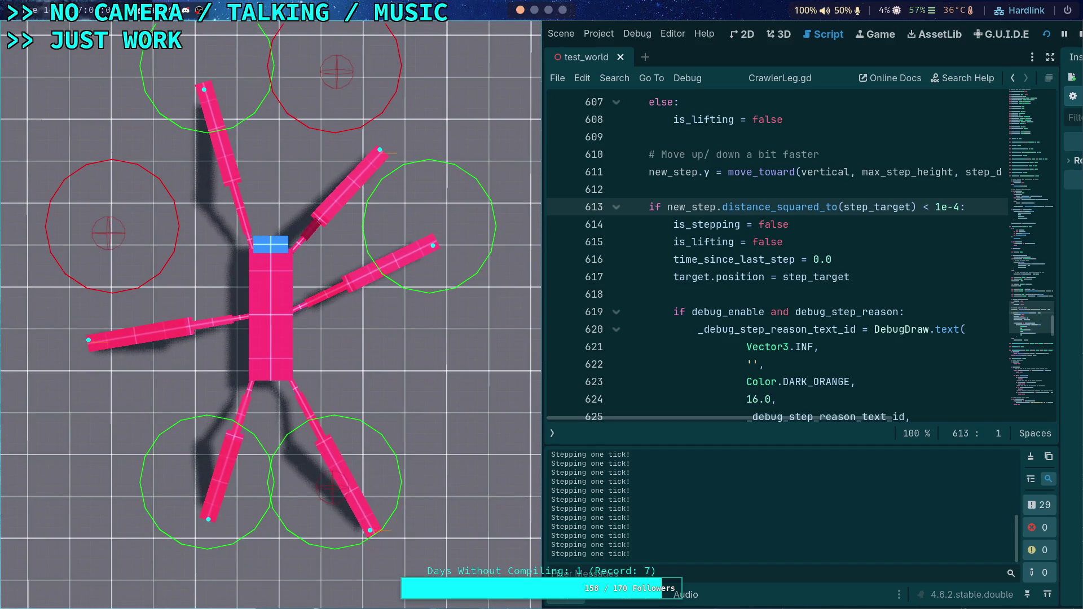
key(period)
key(period)
key(period)
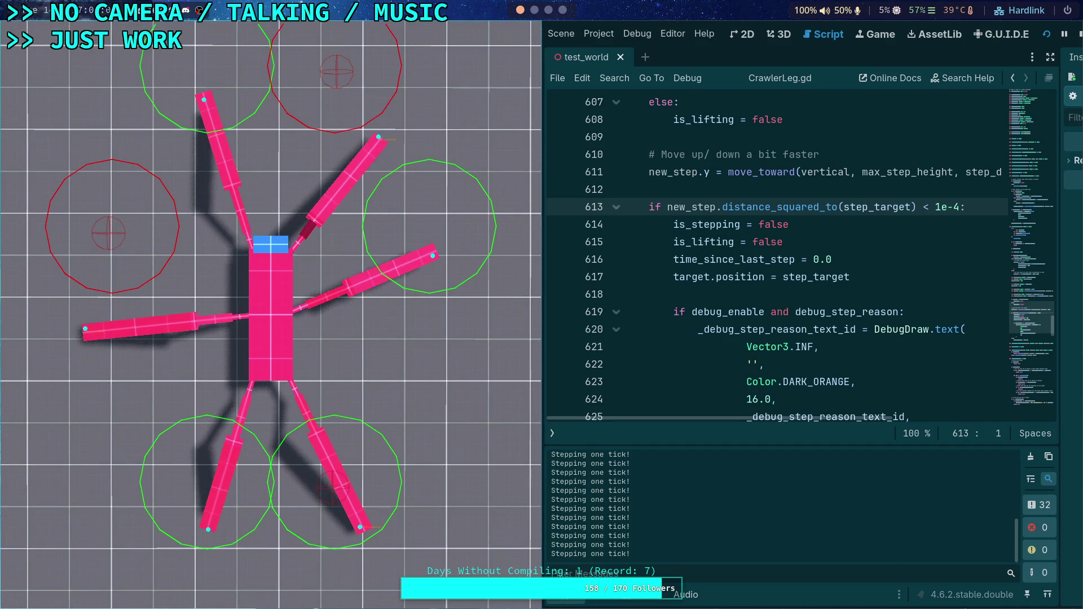
key(period)
key(period)
key(period)
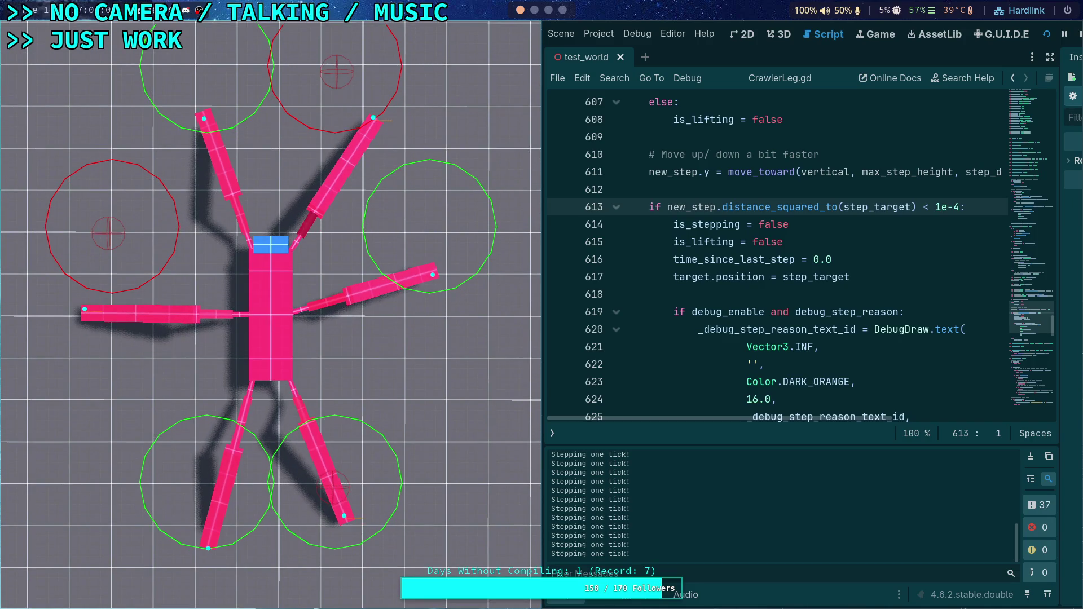
key(period)
key(period)
key(period)
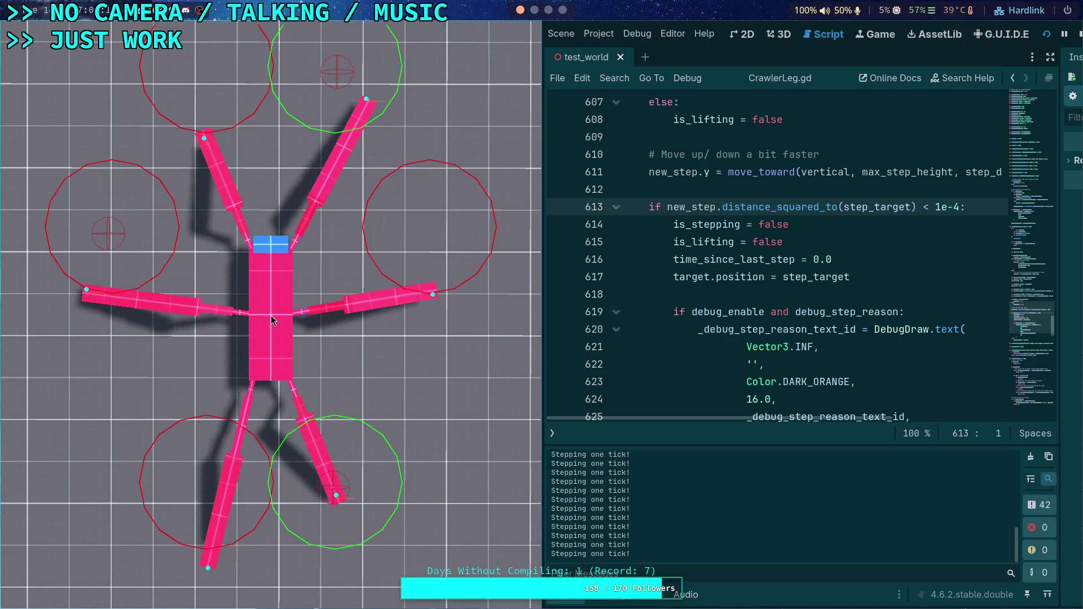
key(period)
key(period)
key(period)
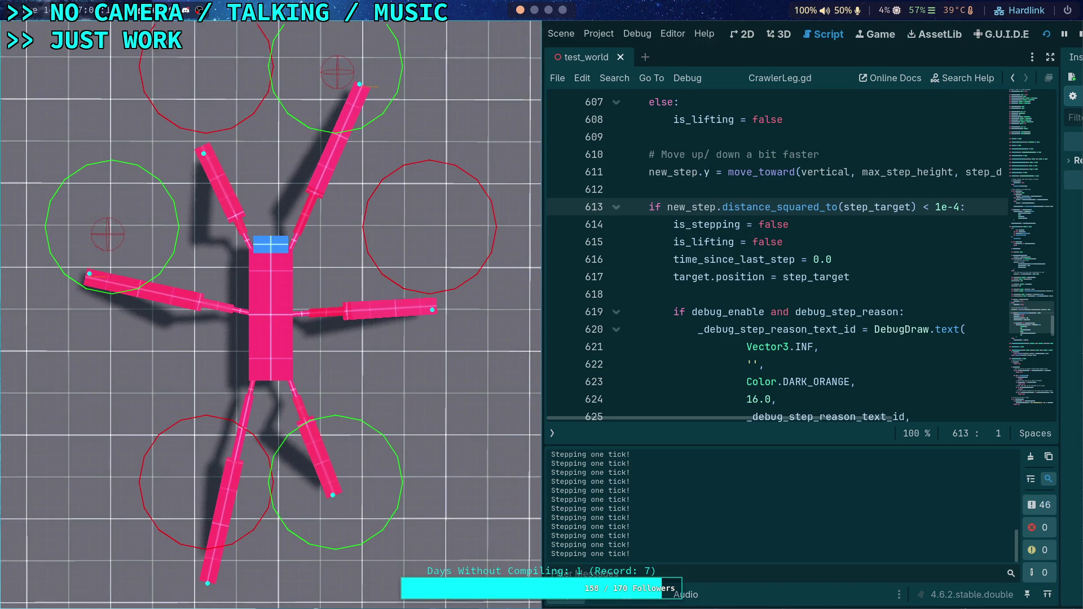
key(period)
key(period)
key(period)
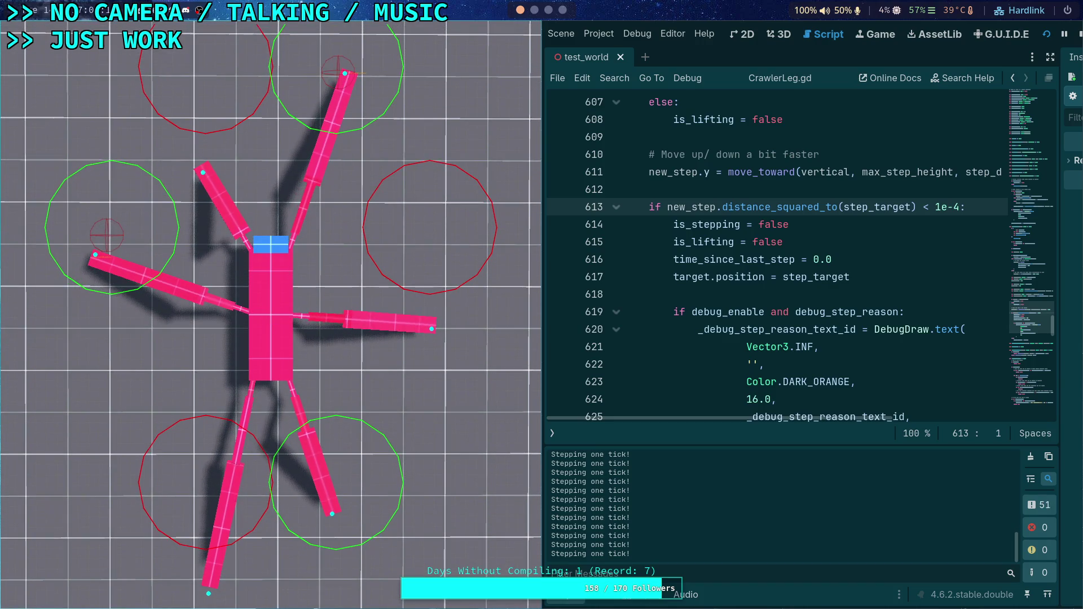
key(period)
key(period)
key(period)
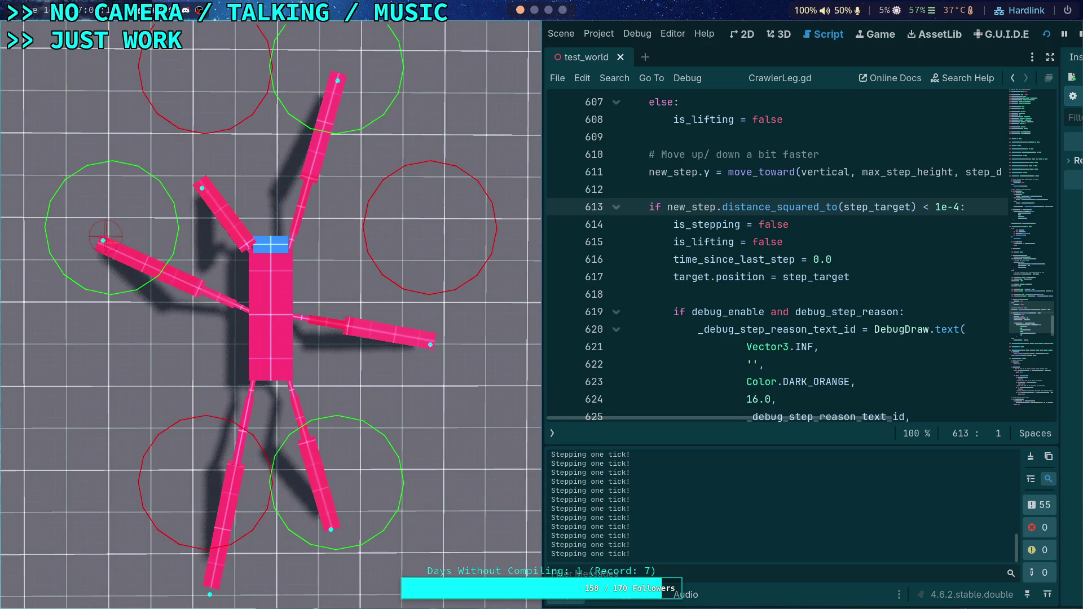
key(period)
key(period)
key(period)
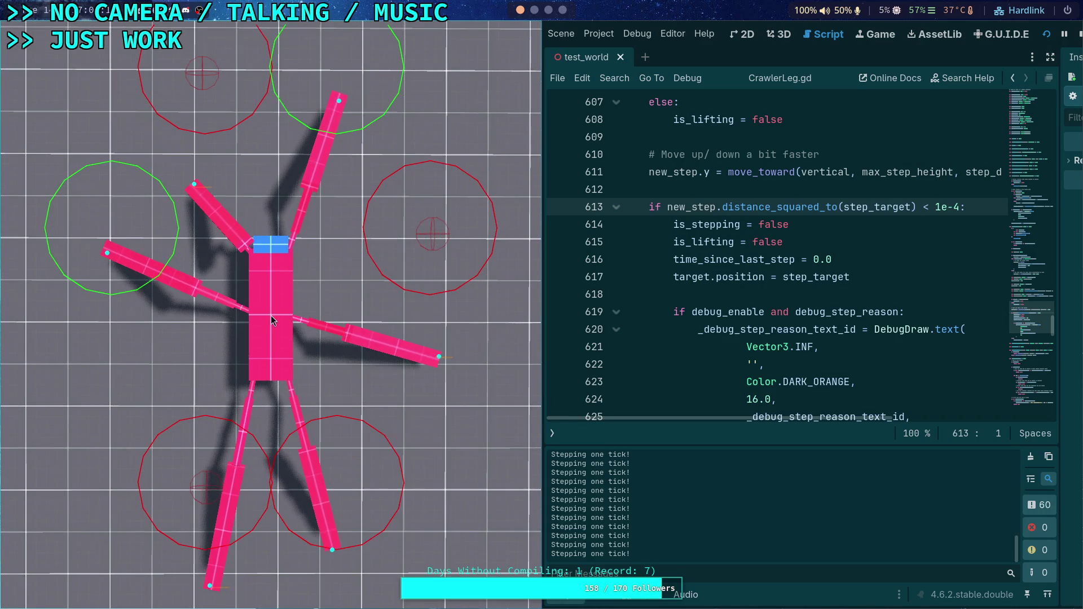
key(period)
key(period)
key(period)
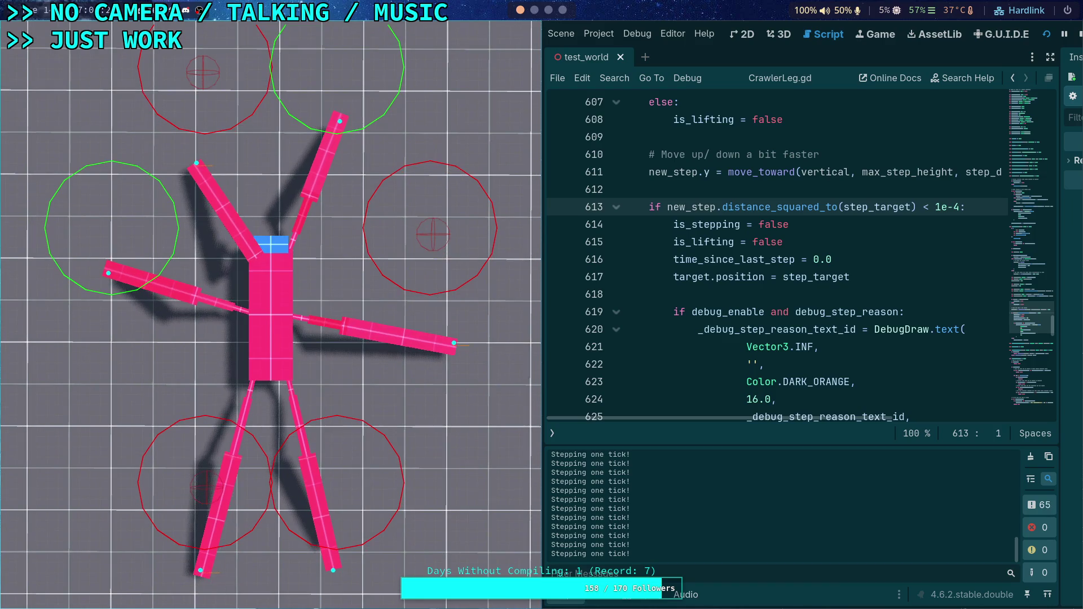
key(period)
key(period)
key(period)
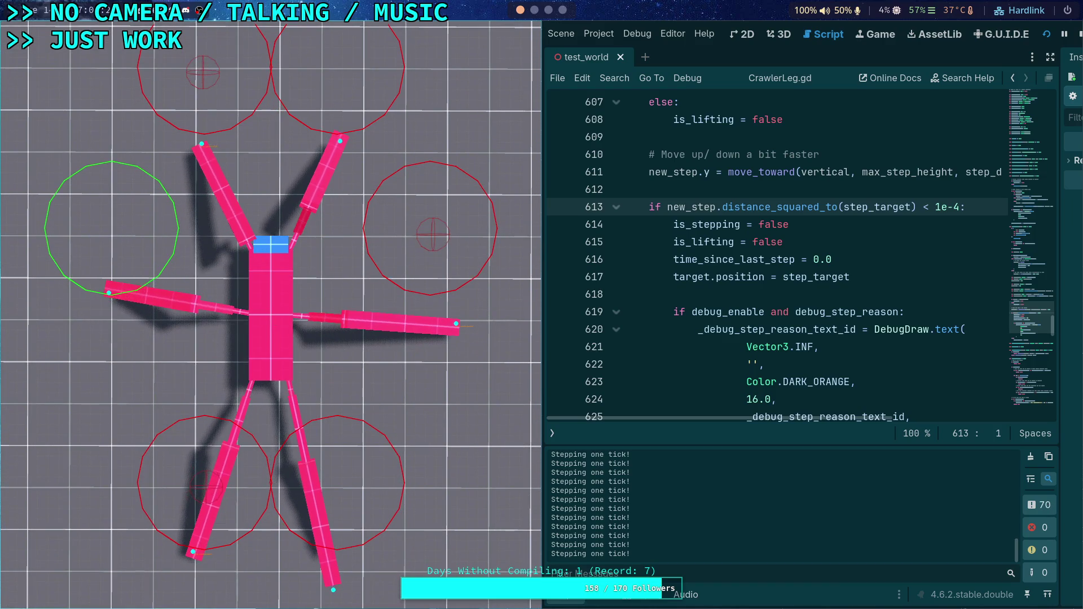
key(period)
key(period)
key(period)
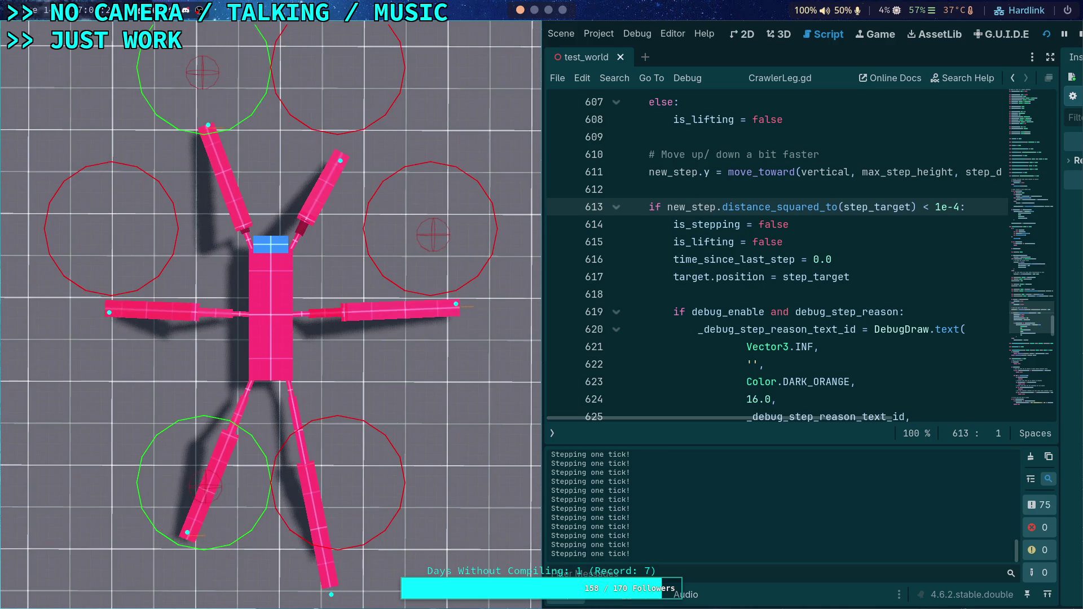
key(period)
key(period)
key(period)
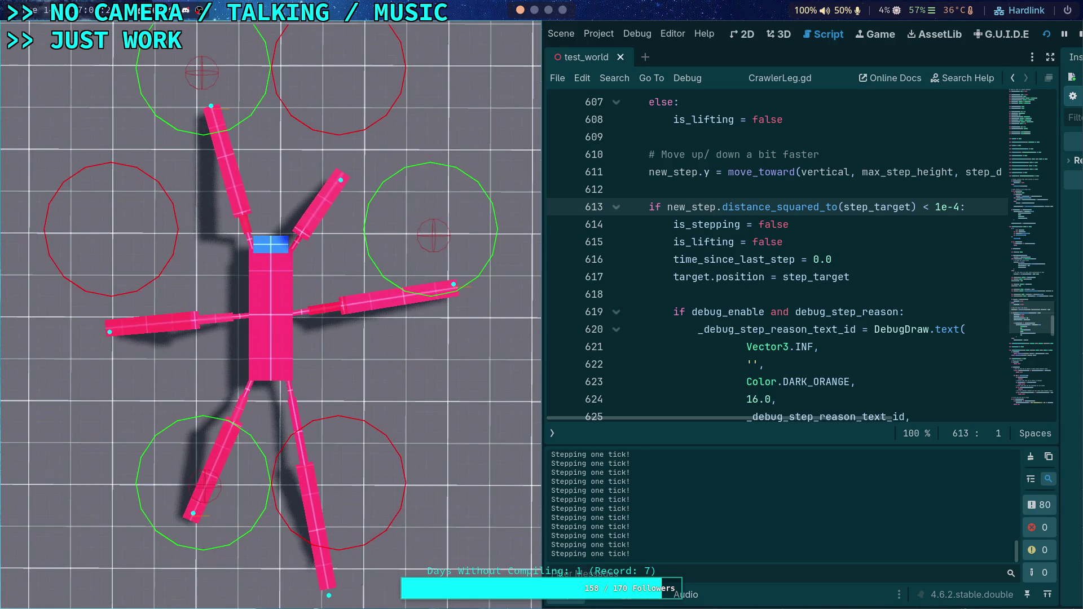
key(period)
key(period)
key(period)
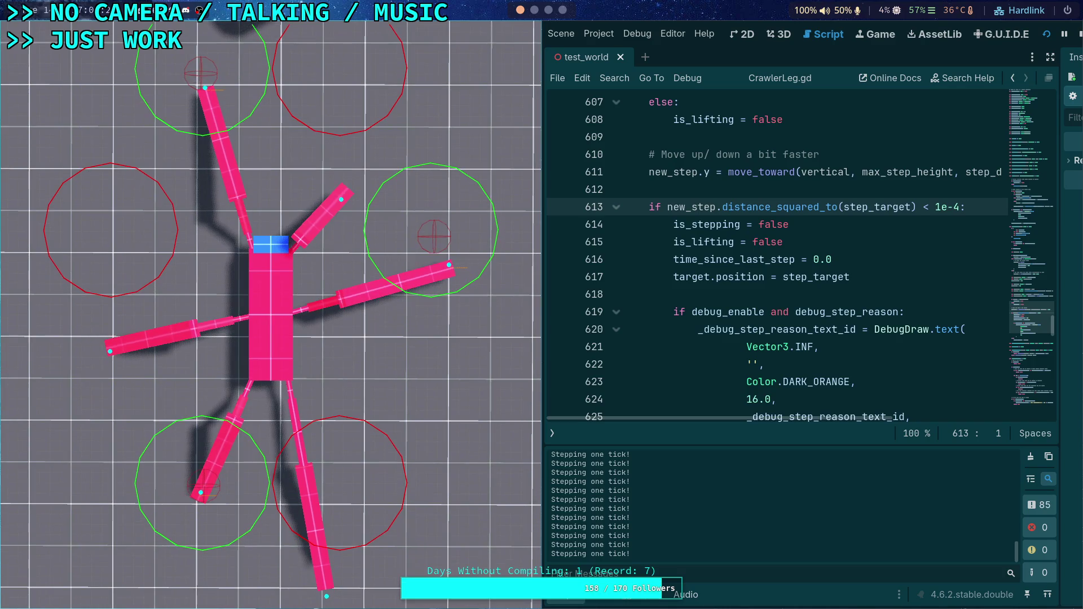
key(period)
key(period)
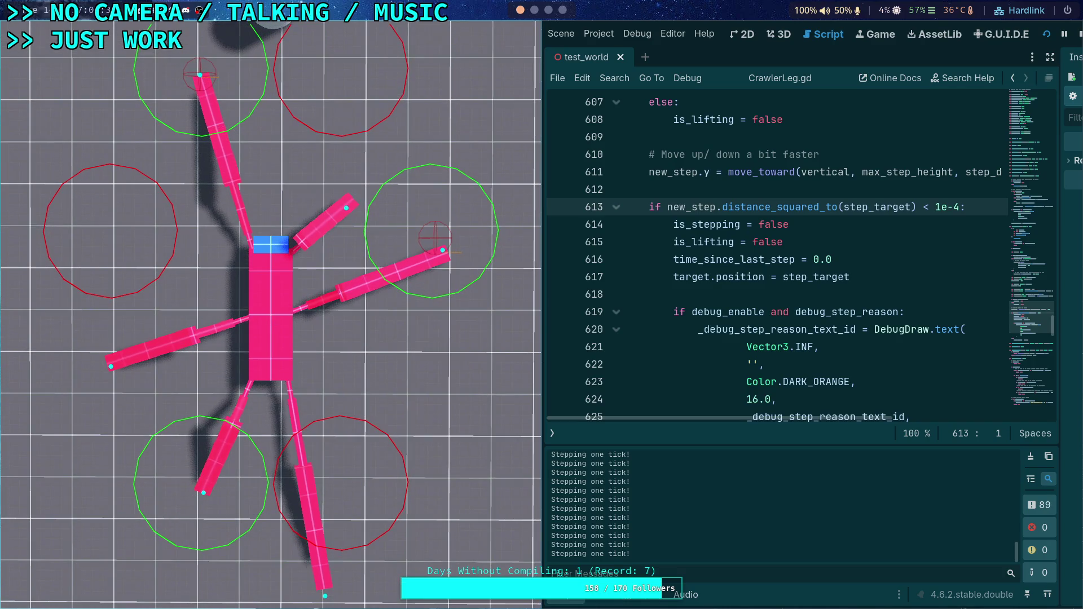
key(period)
key(period)
key(period)
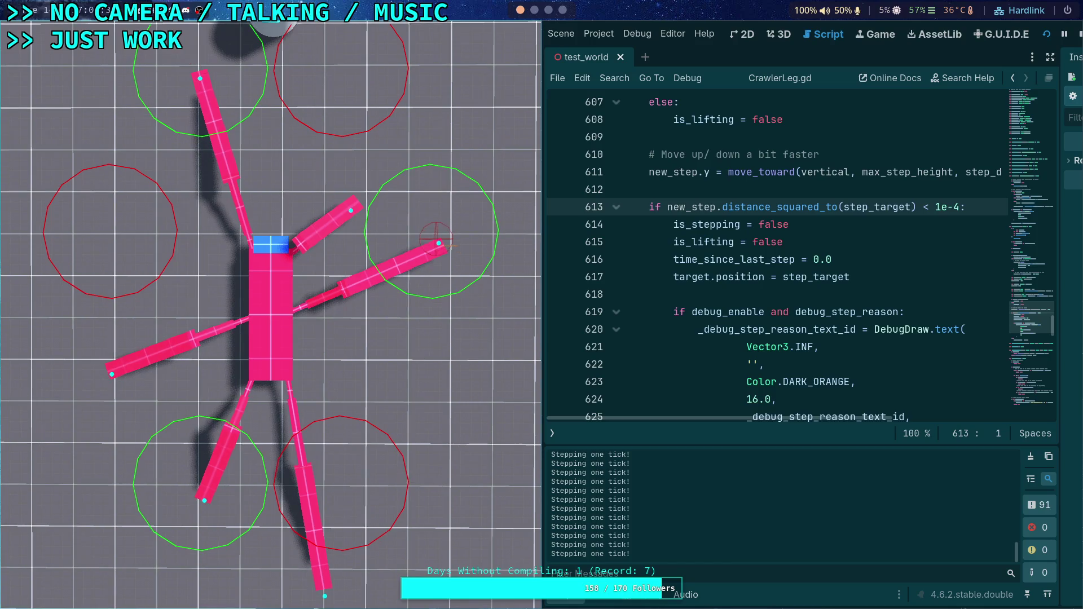
key(period)
key(period)
key(period)
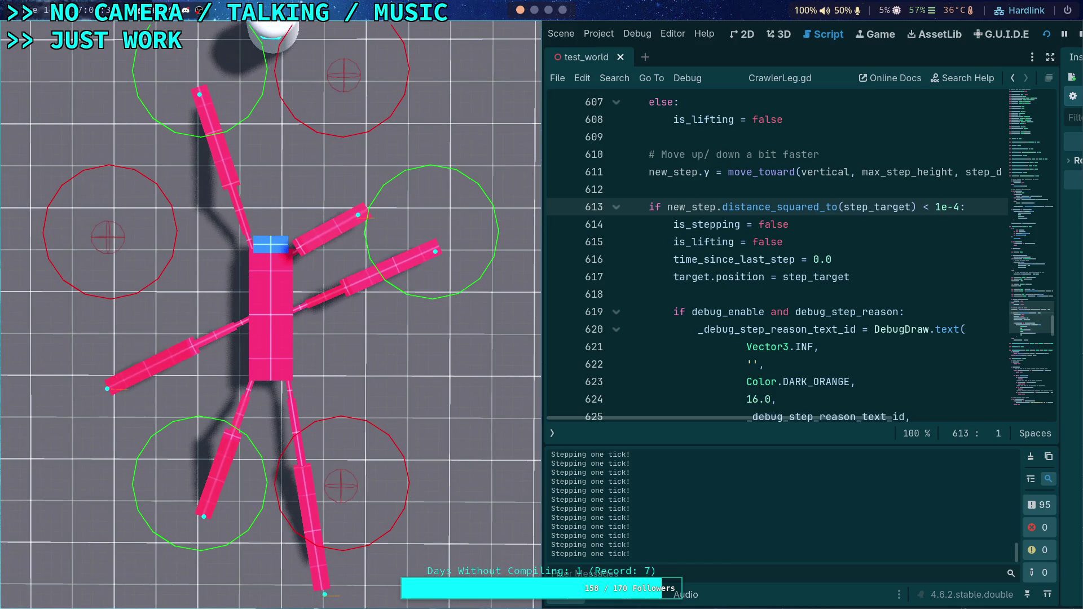
key(period)
key(period)
key(period)
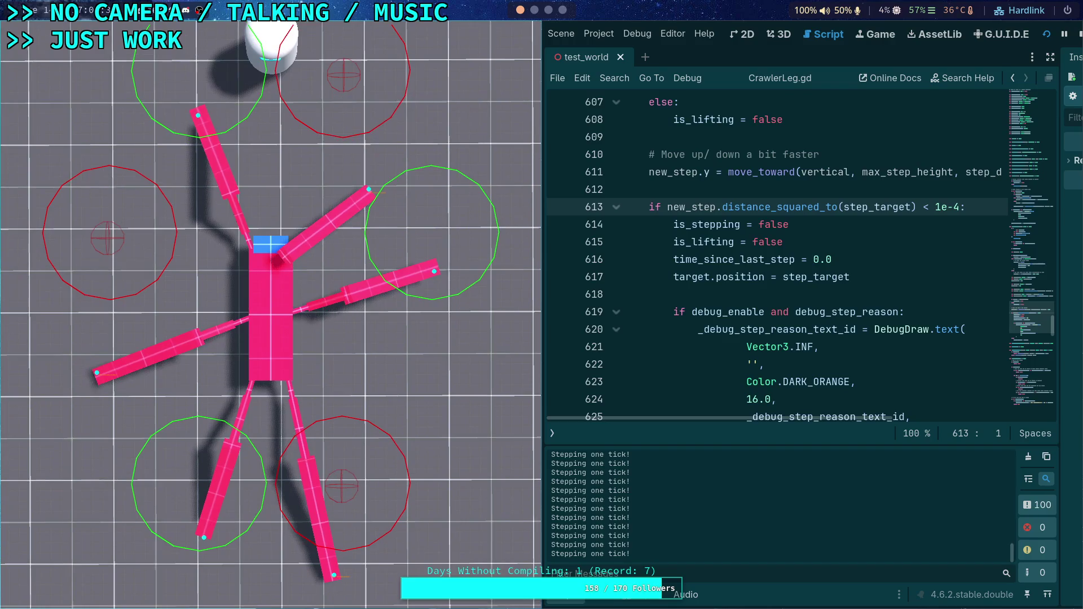
key(period)
key(period)
key(period)
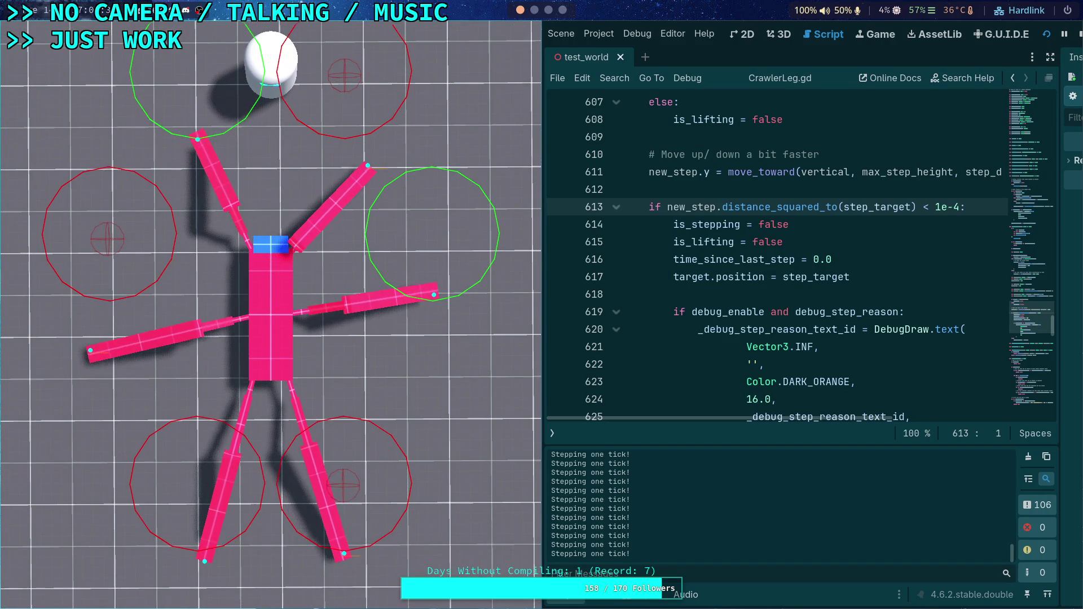
key(period)
key(period)
key(period)
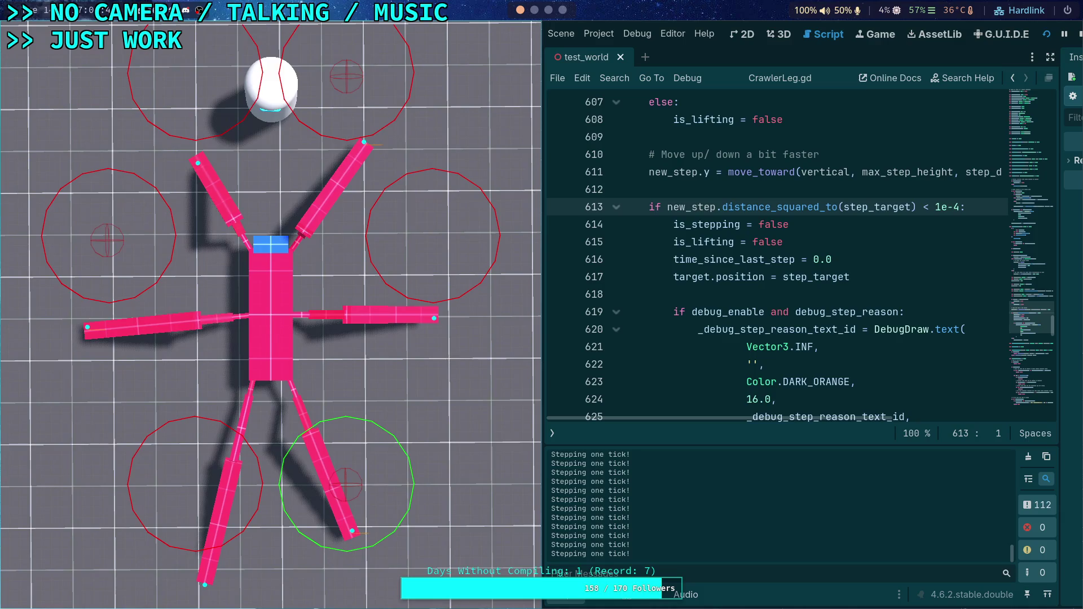
key(period)
key(period)
key(period)
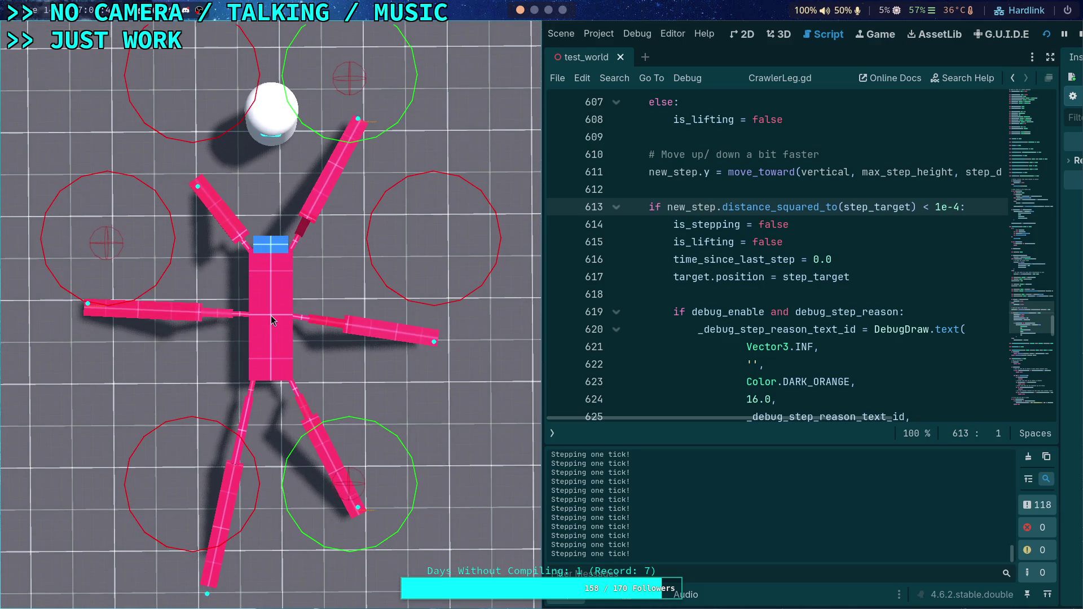
key(period)
key(period)
key(period)
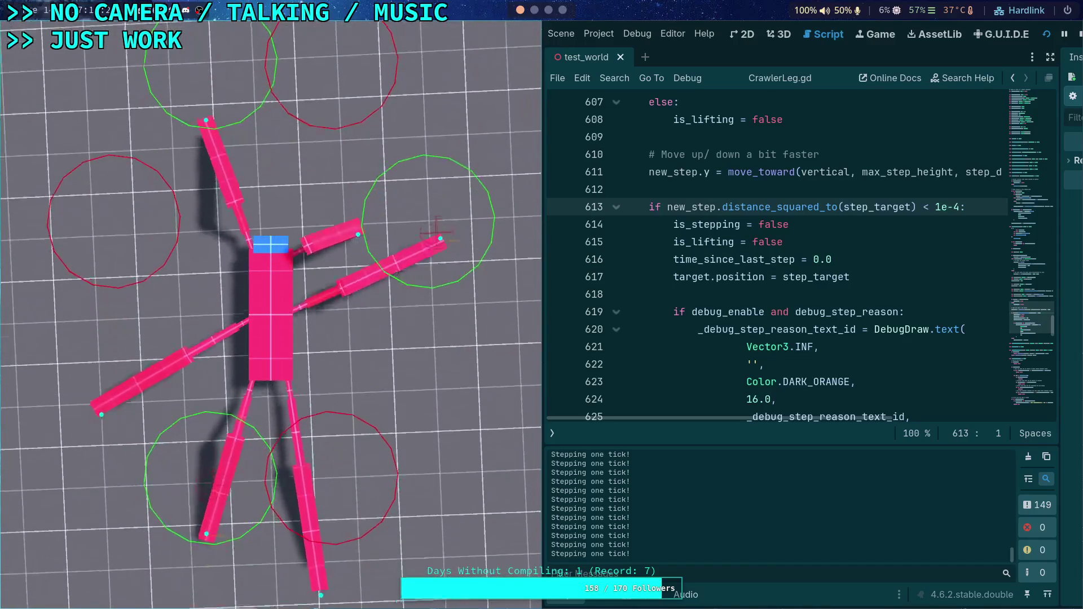
- Stop the running crawler game with F8 and launch it again
key(F8)
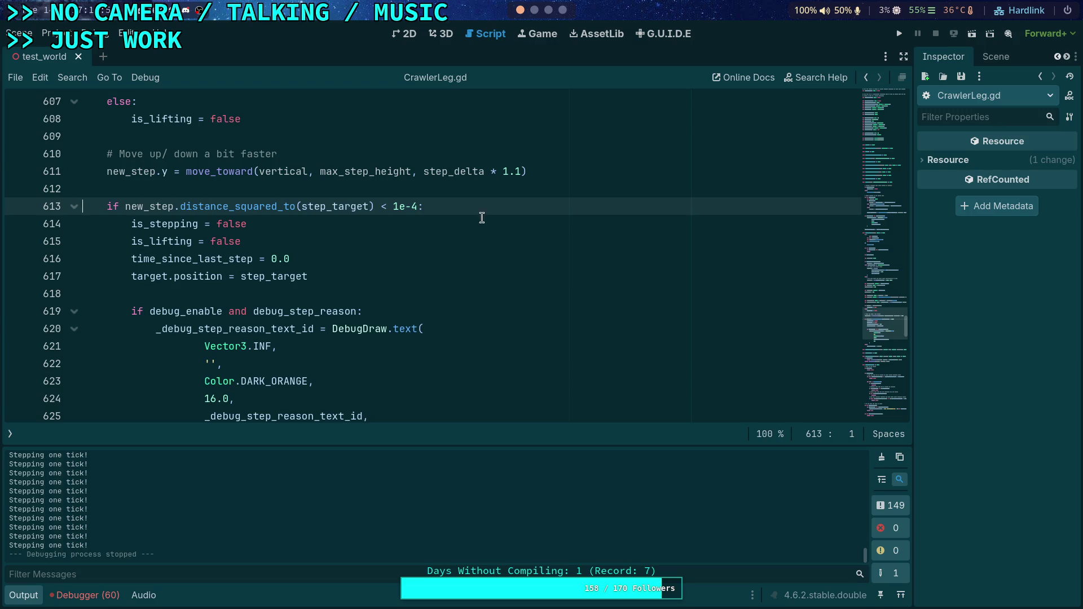
click(897, 33)
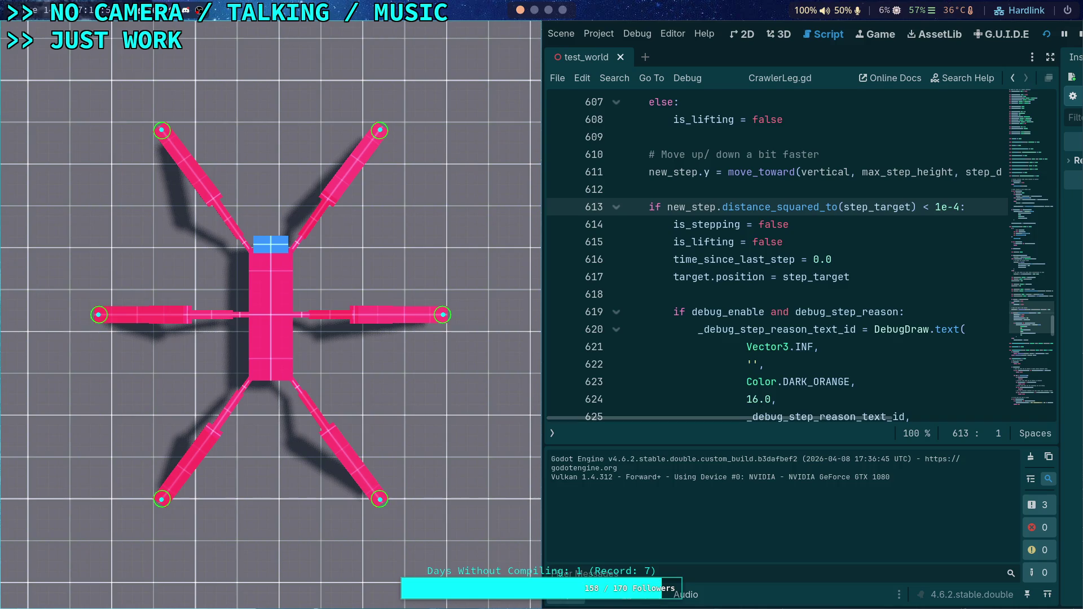
- Toggle the time scale between 0.25 and 1.0, stop the game, and widen the side panel
key(t)
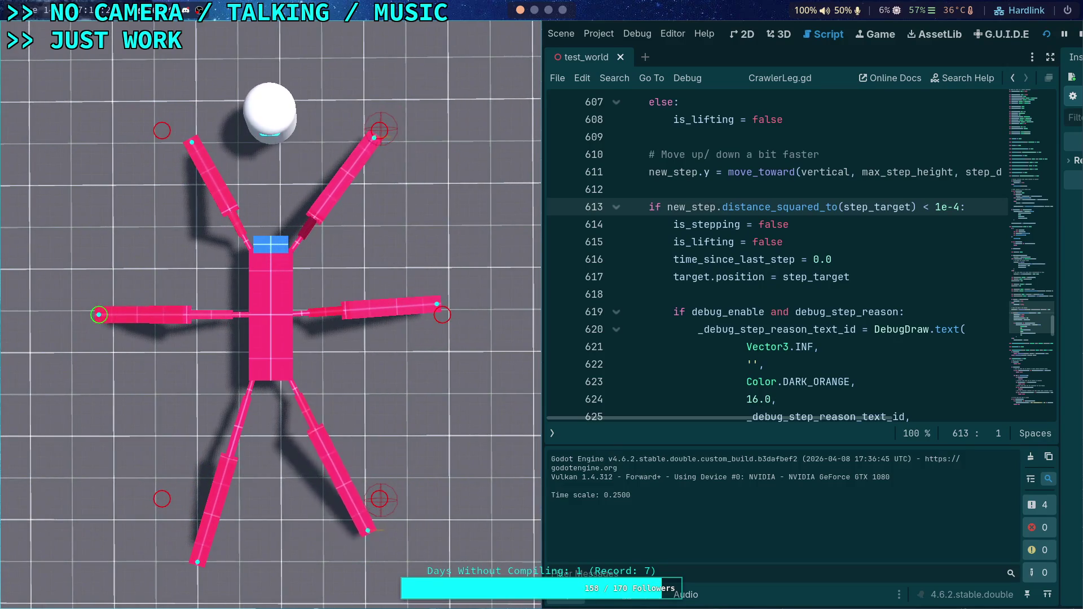
key(t)
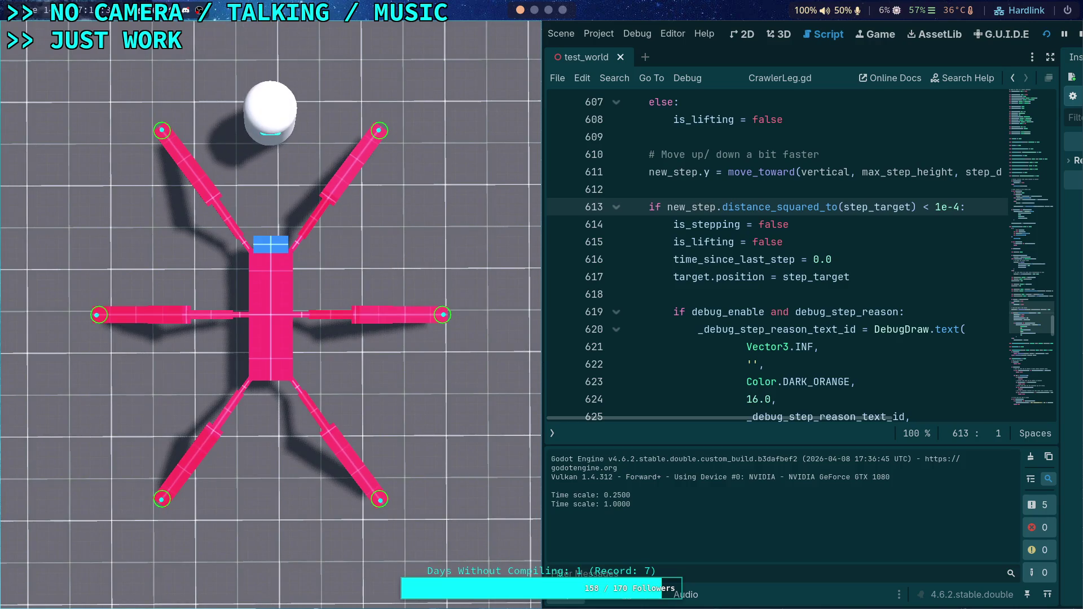
key(t)
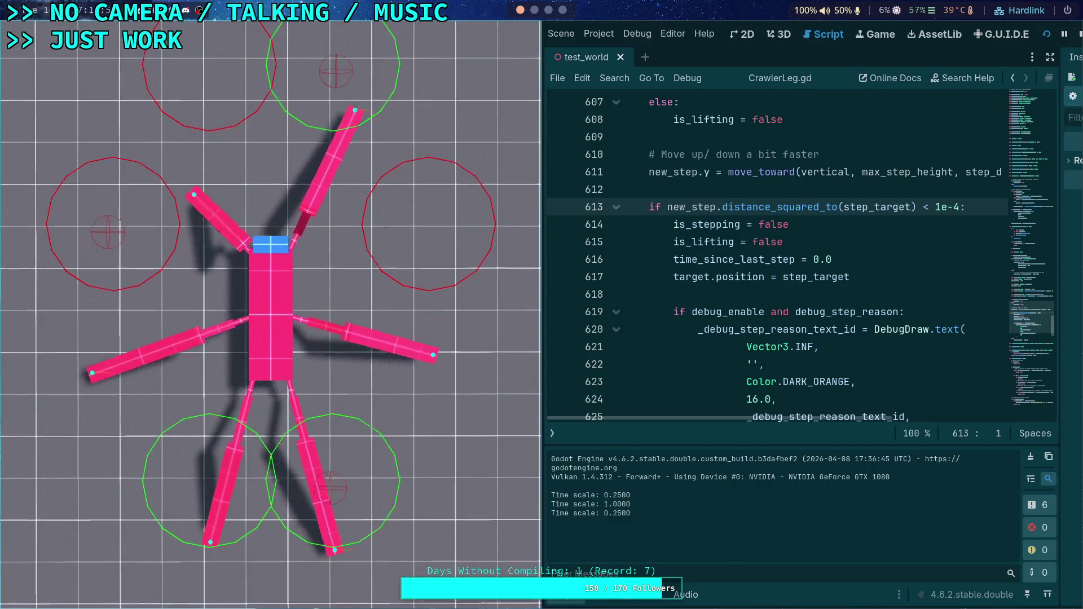
key(F8)
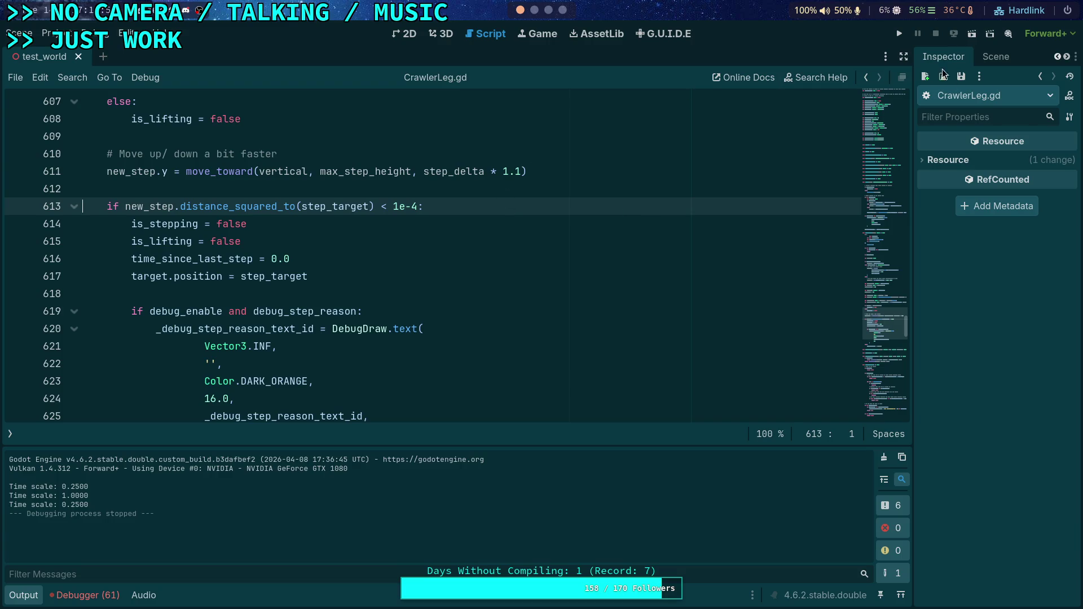
drag(913, 122, 854, 130)
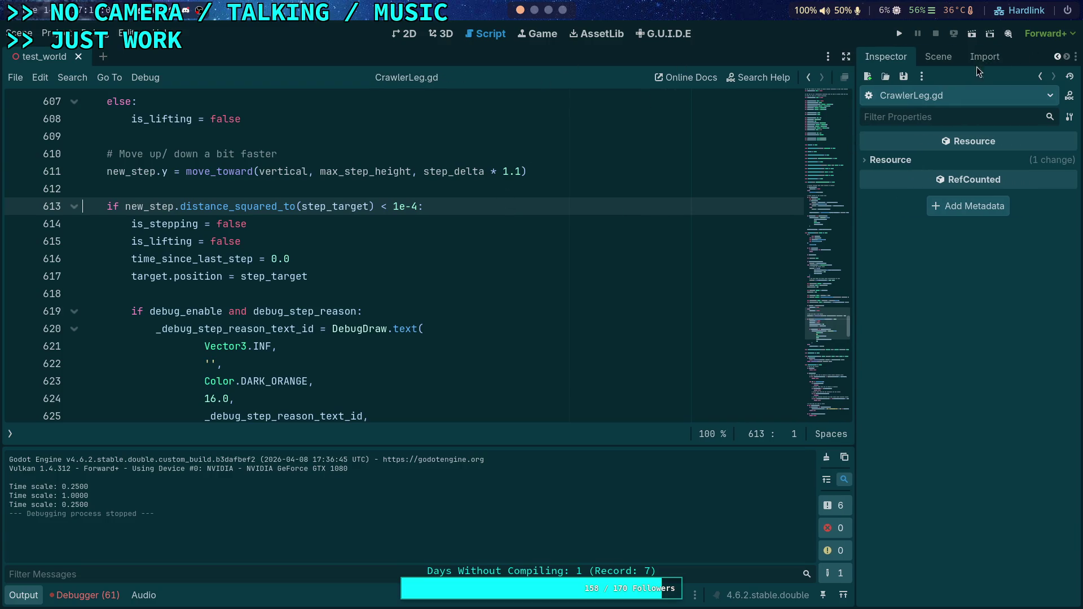
- Show the World scene tree, review _update_step, and collapse the Output log to enlarge the code
click(938, 57)
scroll(440, 244, up, 3)
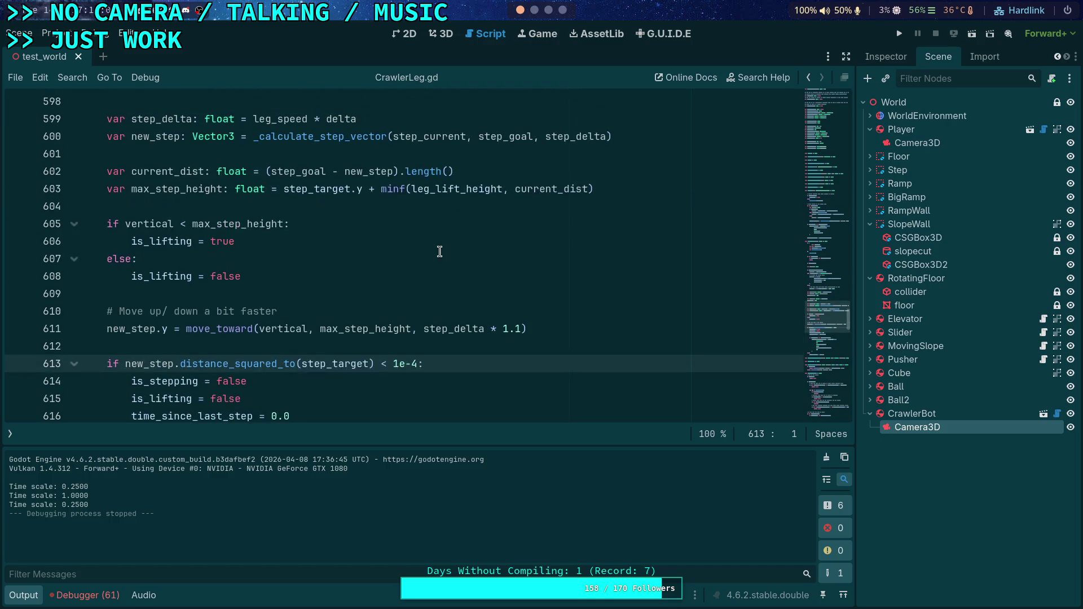
scroll(435, 256, up, 10)
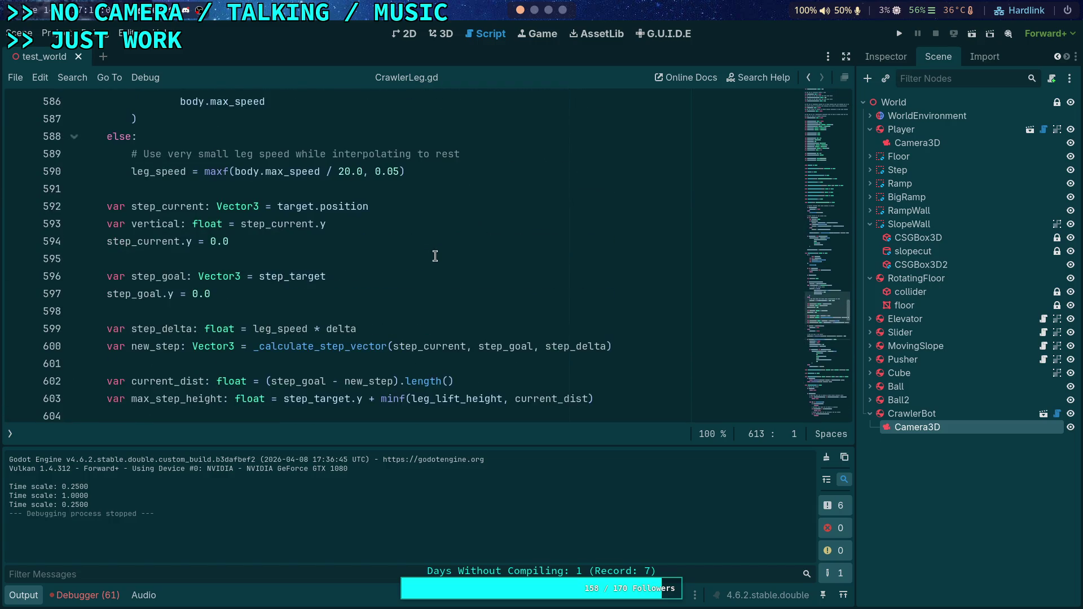
scroll(435, 256, up, 9)
scroll(435, 256, down, 8)
scroll(435, 256, down, 4)
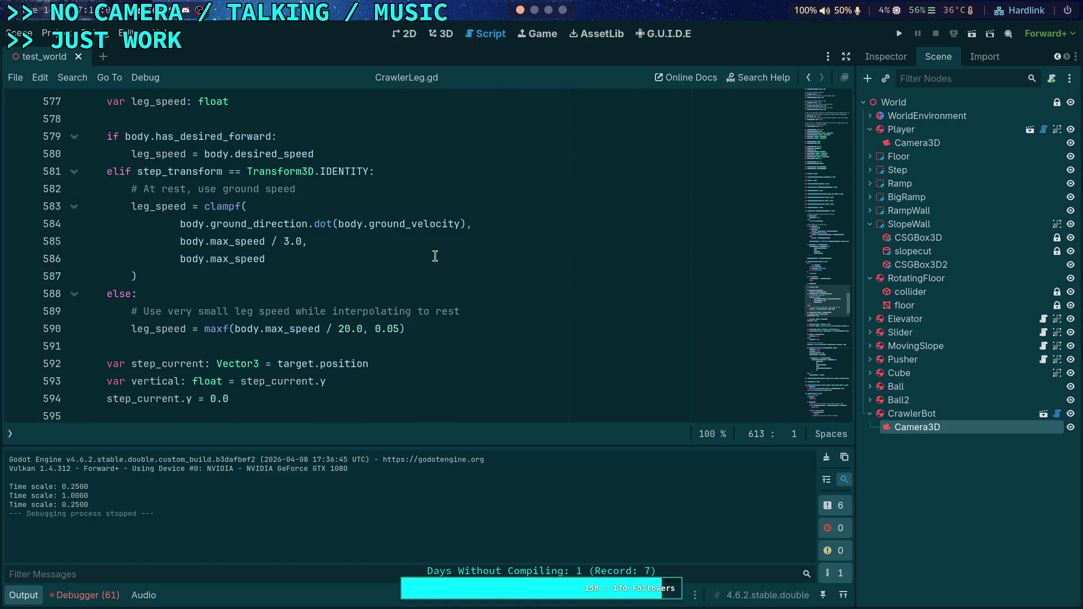
scroll(435, 256, down, 10)
scroll(435, 256, down, 5)
scroll(435, 256, up, 7)
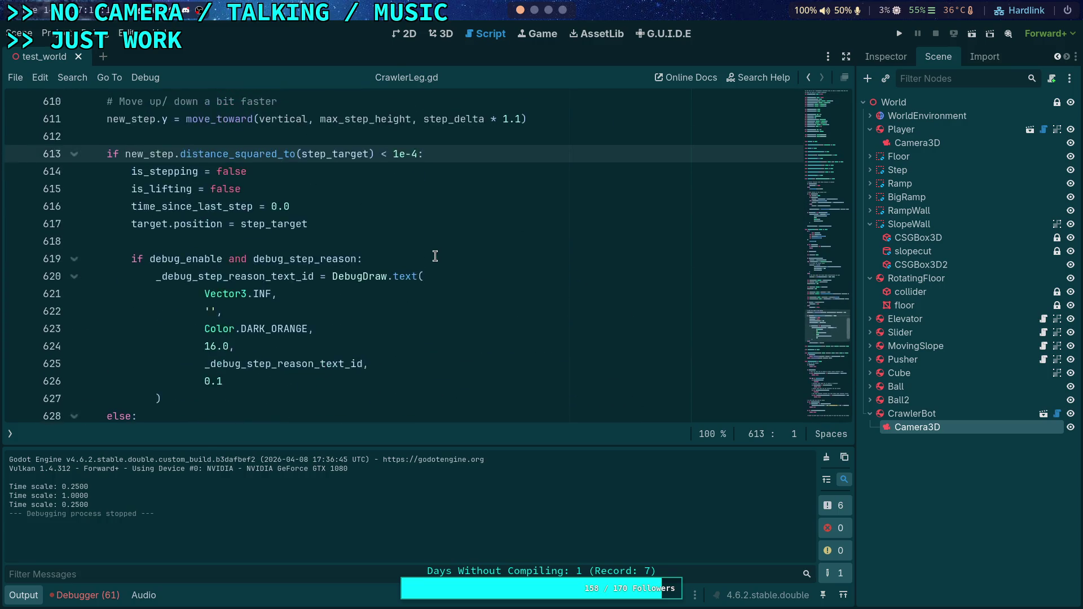
click(21, 597)
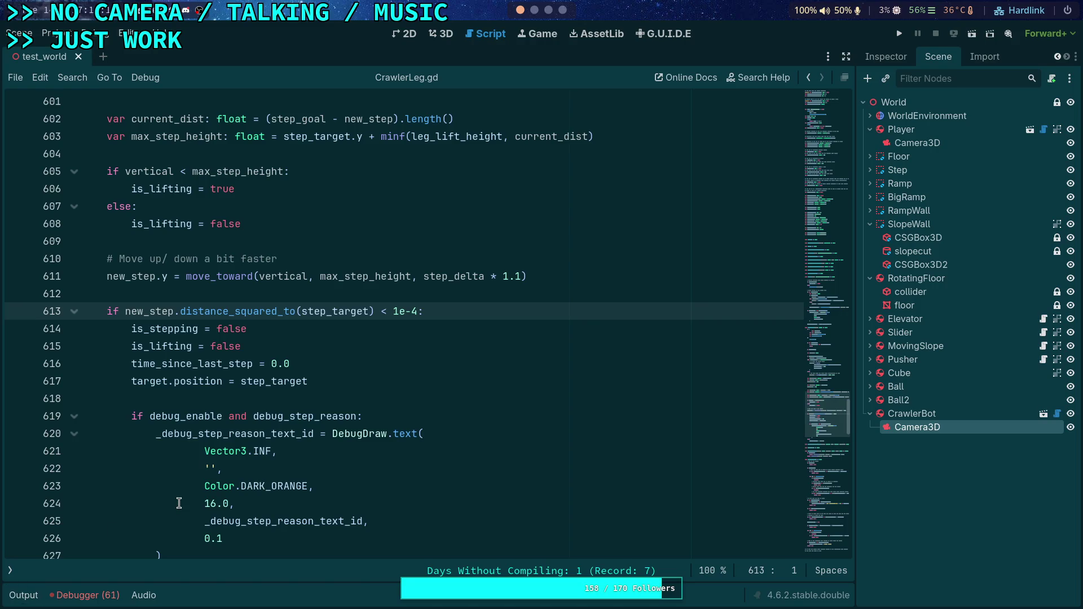
click(257, 398)
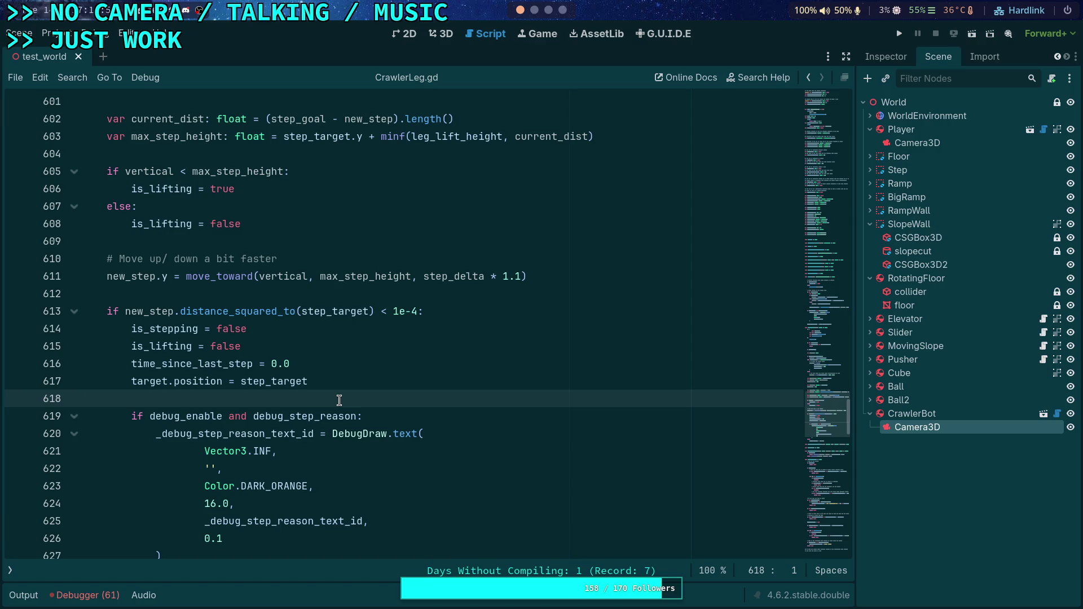
scroll(336, 404, up, 6)
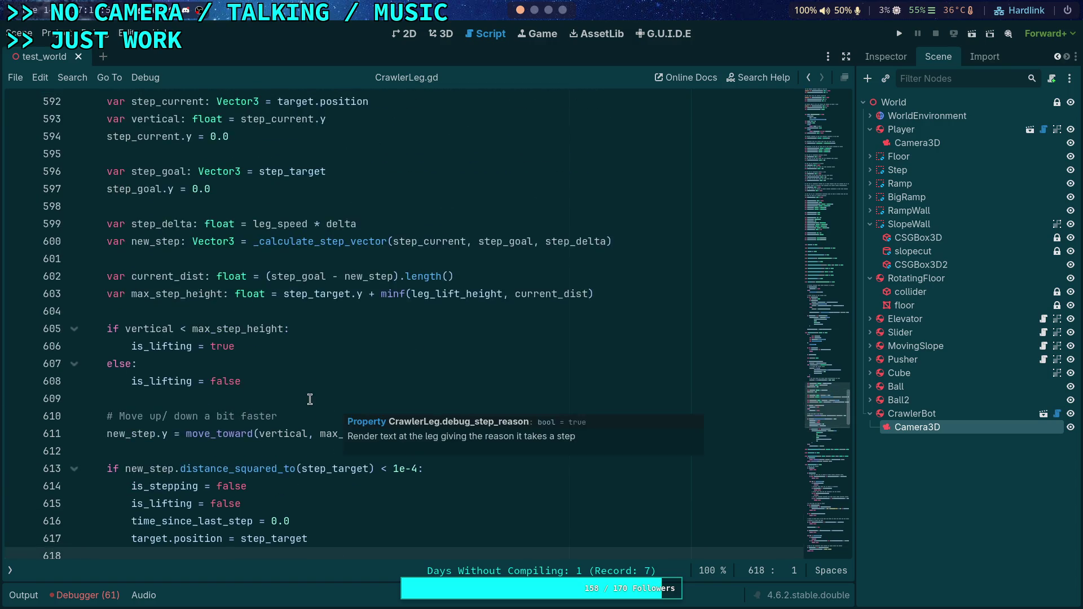
- Select desired_speed and leg_speed on line 580, then drag the minimap down to around line 680
scroll(311, 398, up, 5)
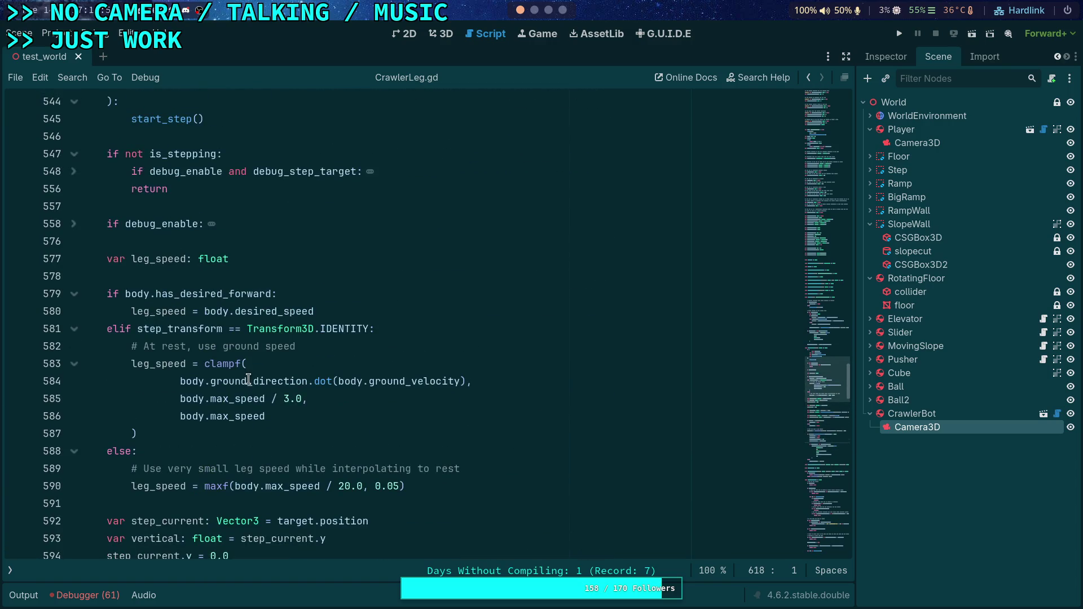
double_click(261, 310)
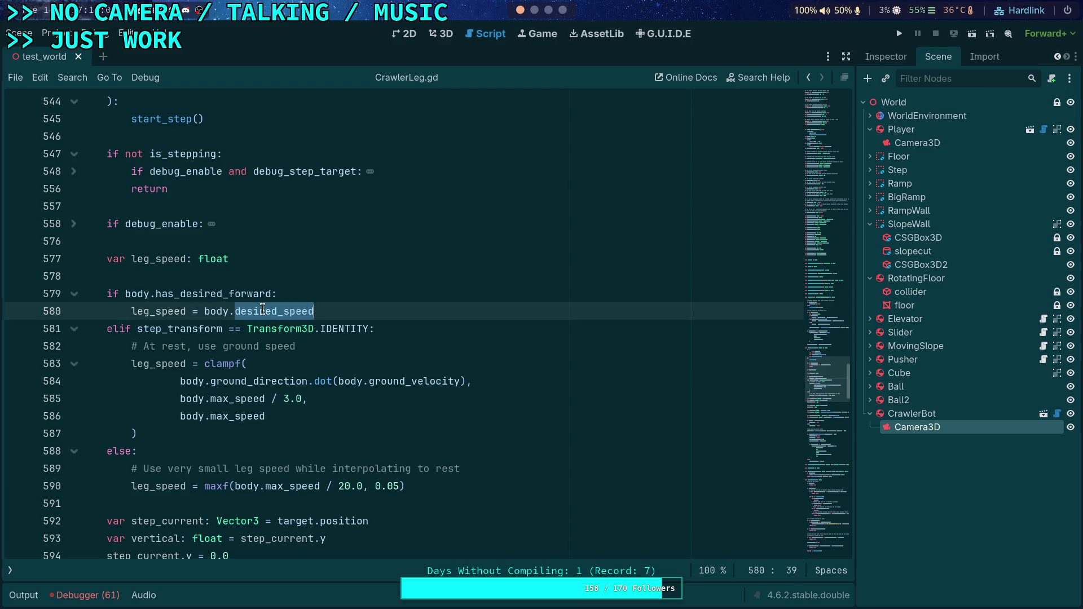
double_click(153, 310)
scroll(397, 347, down, 2)
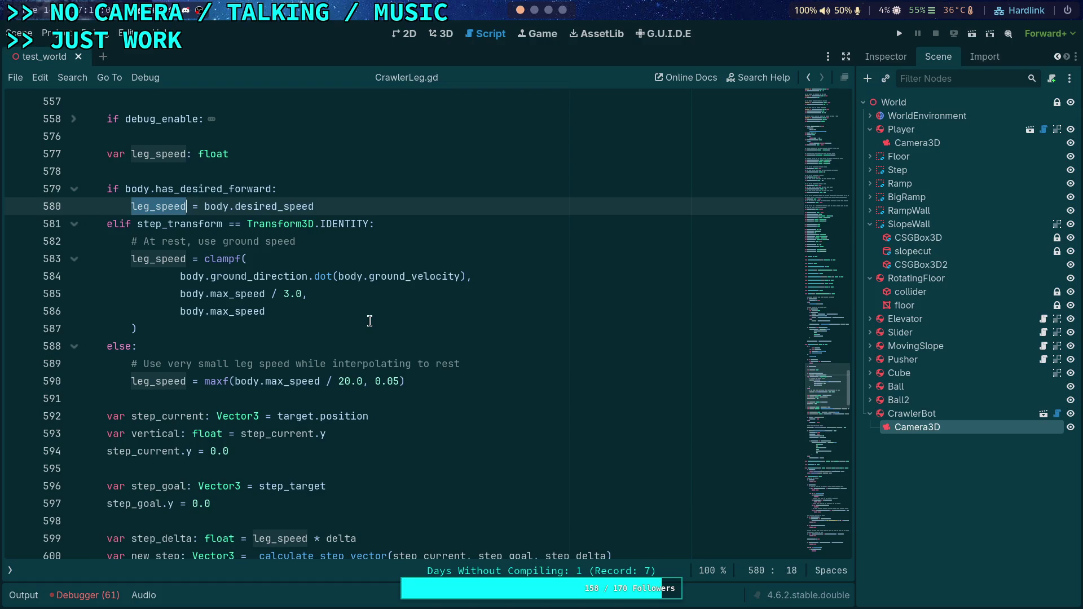
scroll(370, 320, up, 5)
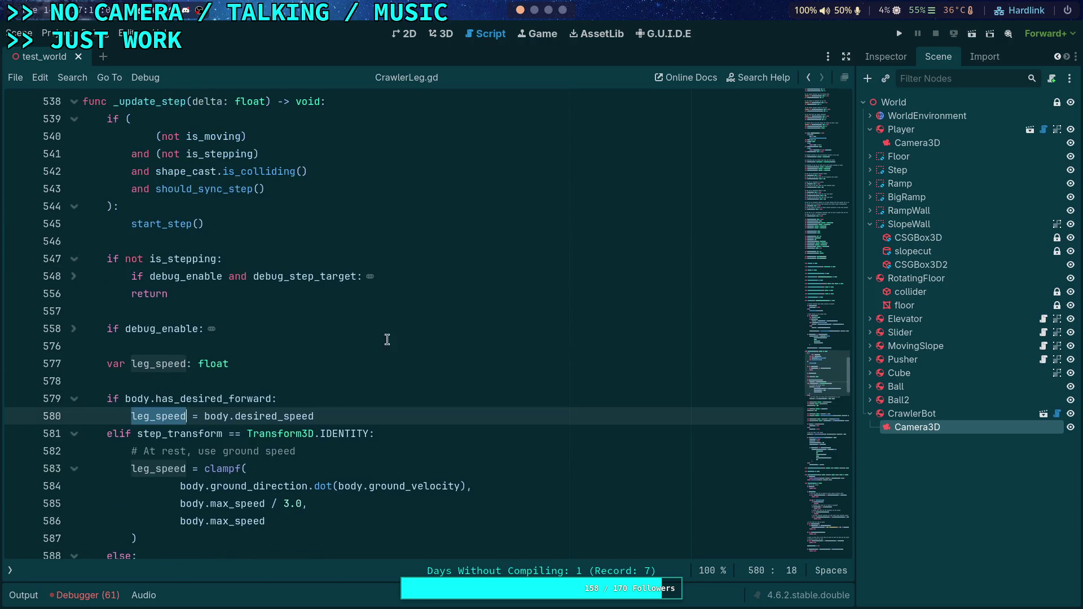
scroll(368, 339, down, 3)
scroll(366, 351, up, 1)
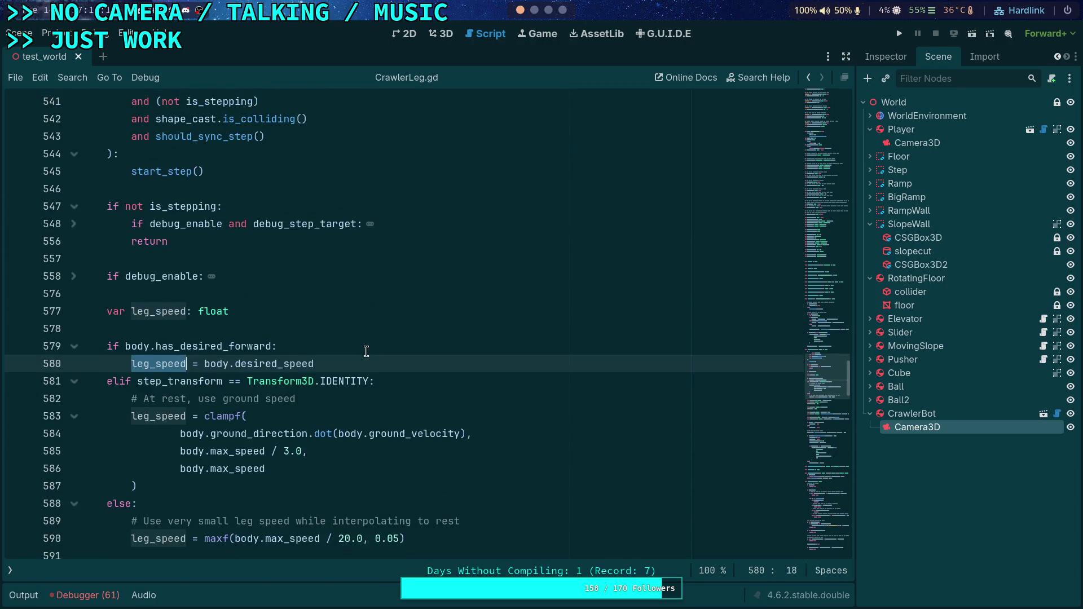
scroll(366, 350, down, 2)
mouse_move(824, 385)
mouse_down()
mouse_move(821, 519)
mouse_move(828, 441)
mouse_up()
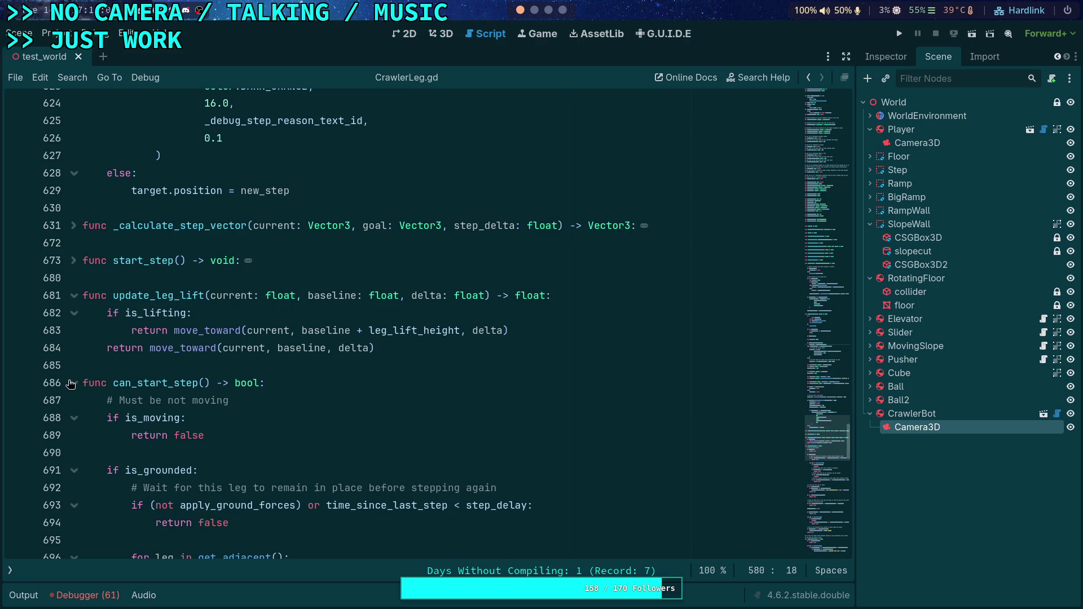
- Unfold start_step, insert a blank line after the step_origin assignment, and run the game
click(74, 260)
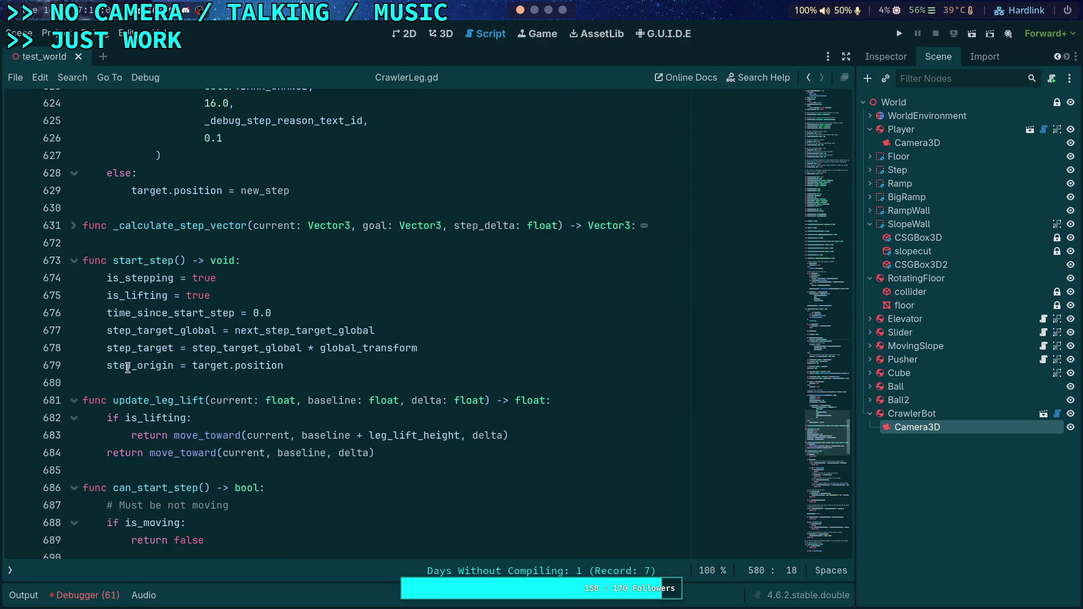
double_click(129, 366)
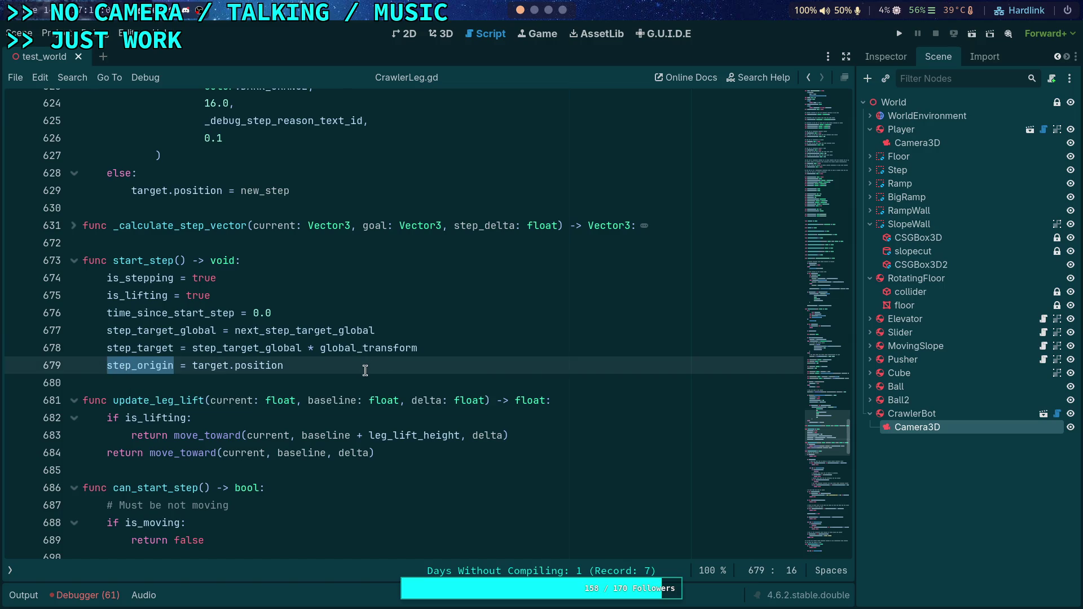
click(378, 365)
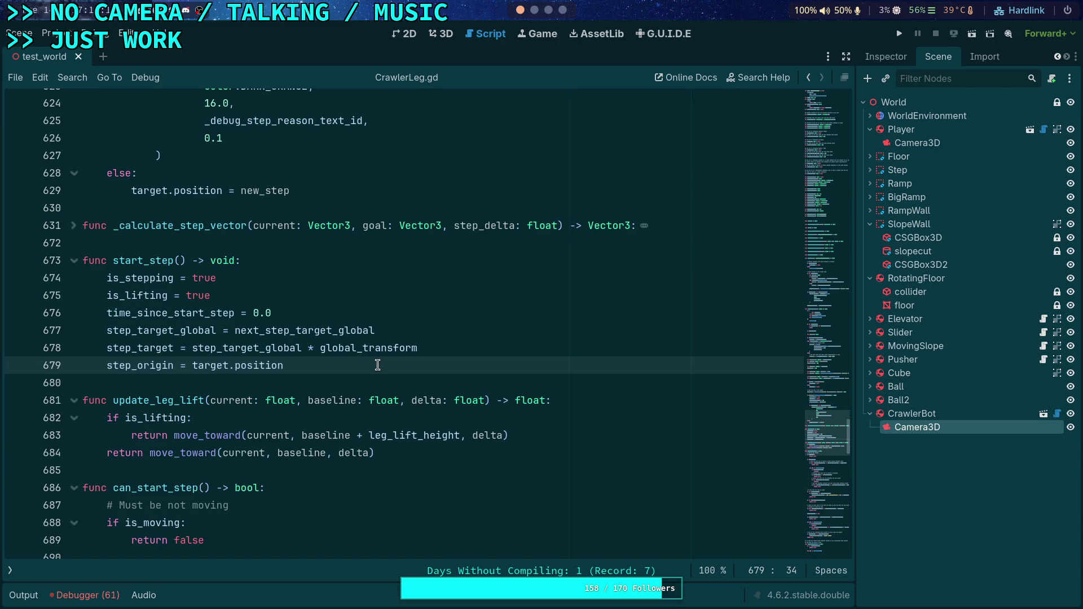
key(Return)
text(step_)
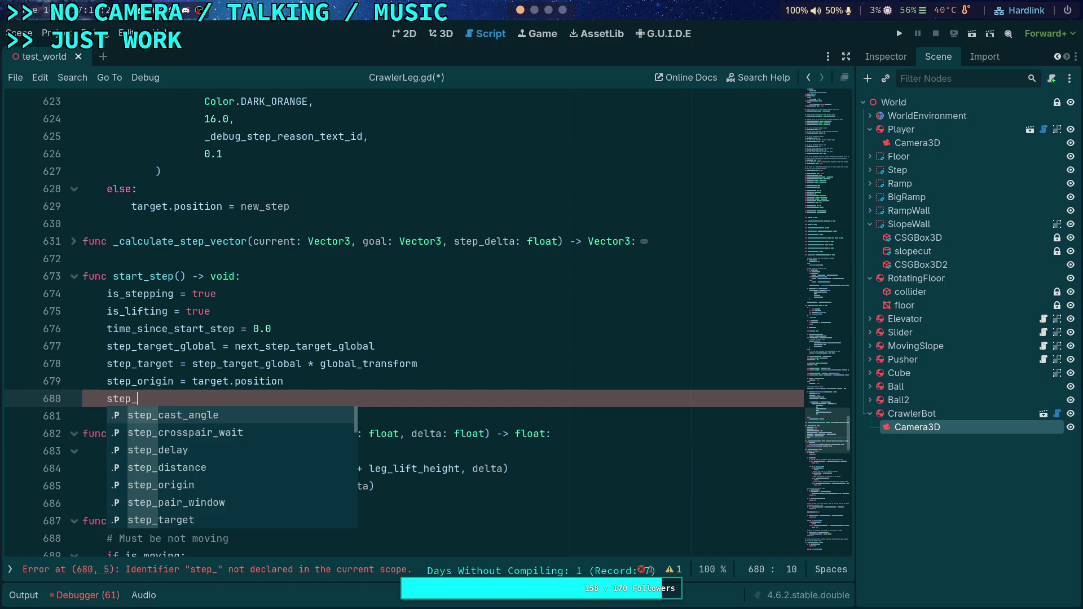
key(BackSpace)
key(BackSpace)
key(BackSpace)
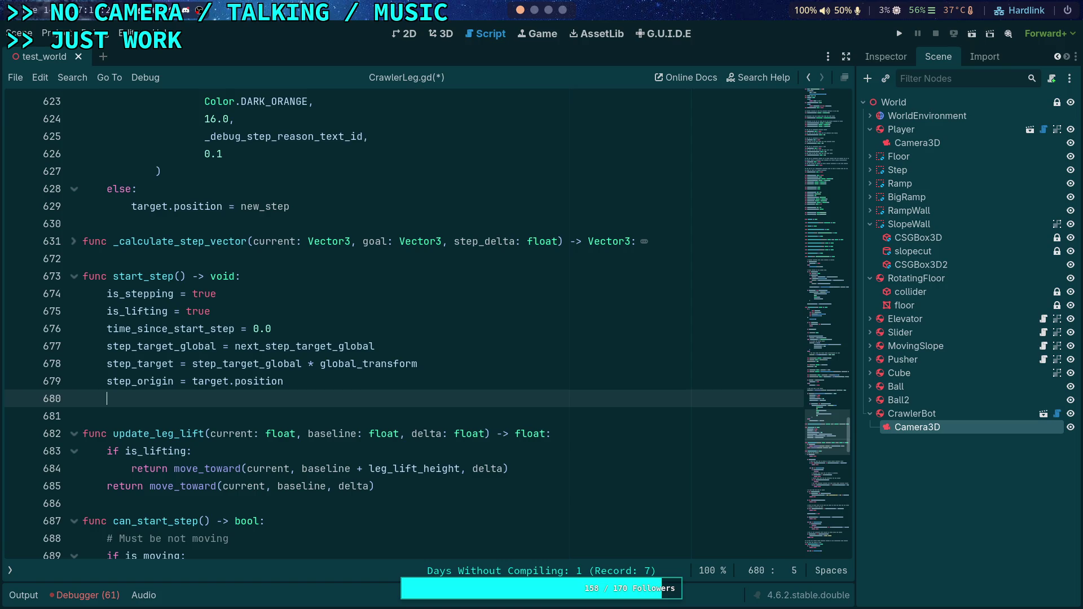
click(905, 38)
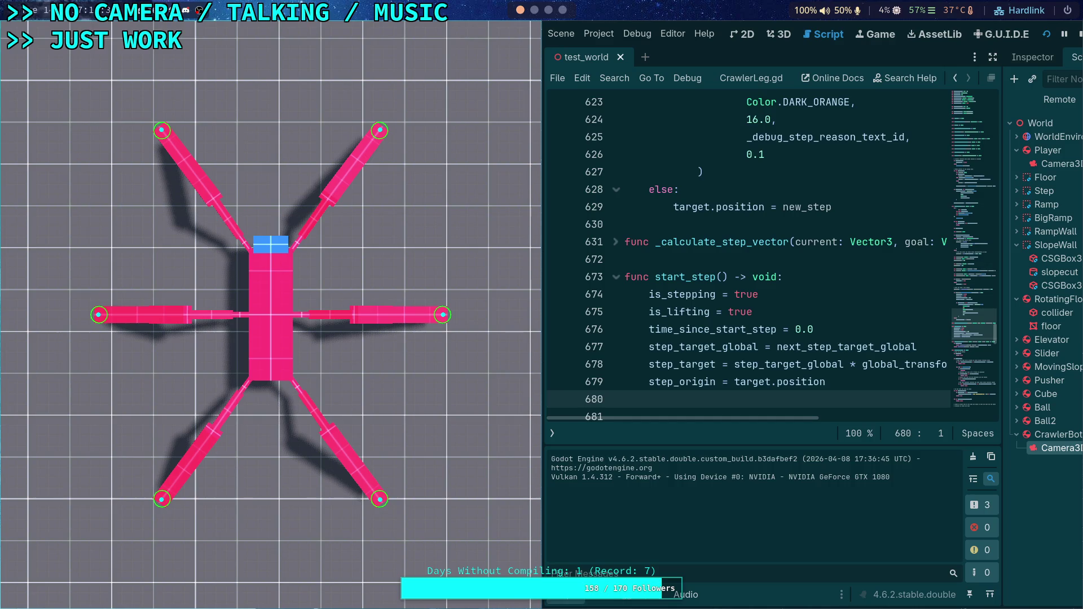
- Slow the game to 0.25 time scale, step the crawler a few ticks, and rebalance the editor split
key(minus)
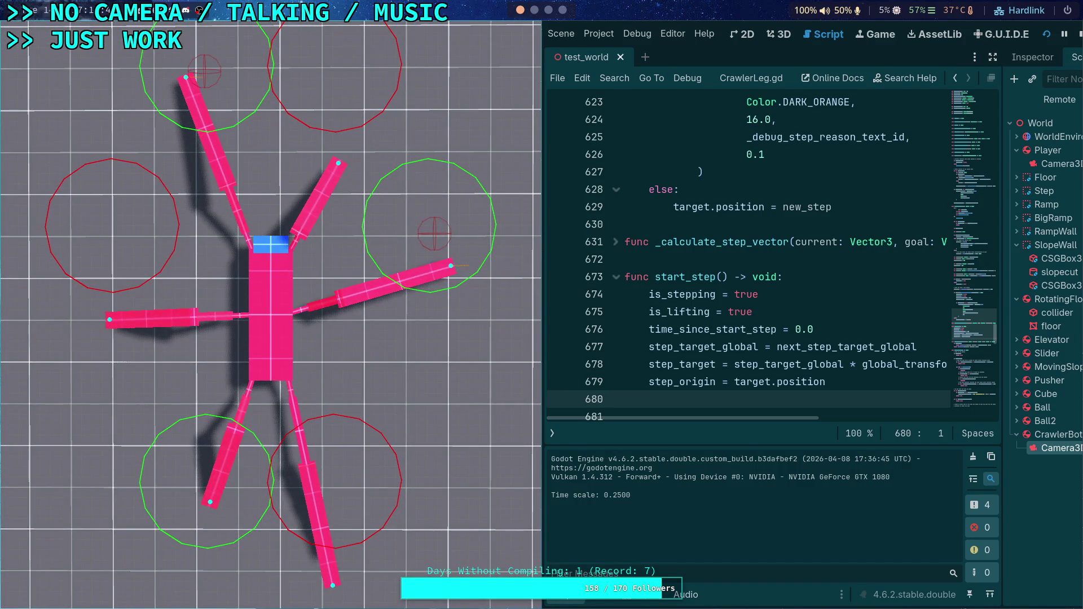
key(period)
key(period)
key(period)
key(period)
key(period)
key(period)
key(period)
key(period)
key(period)
key(period)
key(period)
key(period)
key(period)
key(period)
key(period)
key(period)
key(period)
key(period)
key(period)
key(period)
key(period)
key(period)
key(period)
key(period)
key(period)
key(period)
key(period)
key(period)
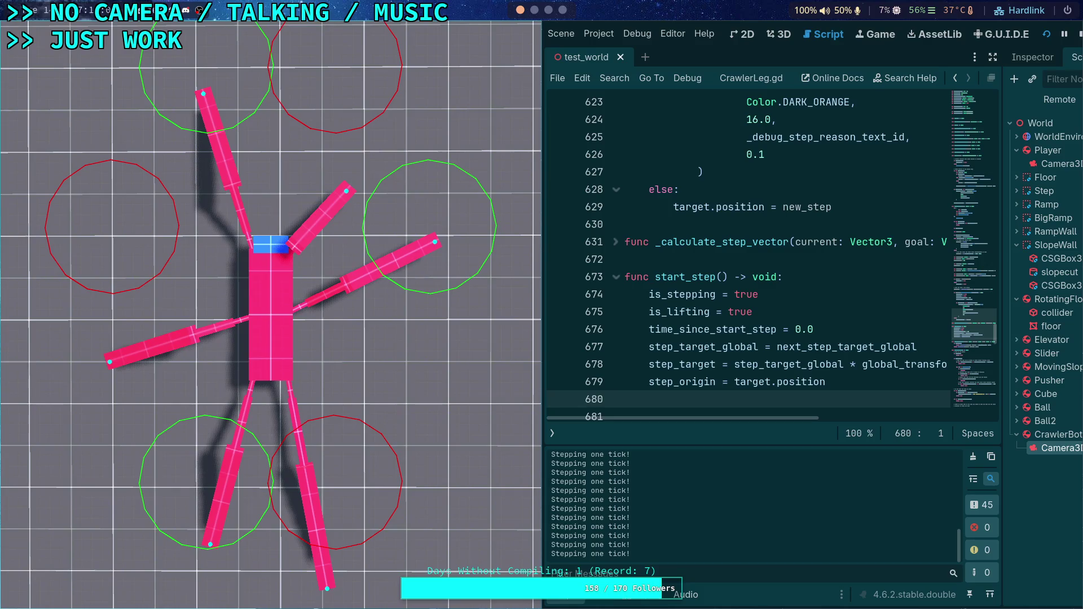
key(period)
key(period)
key(period)
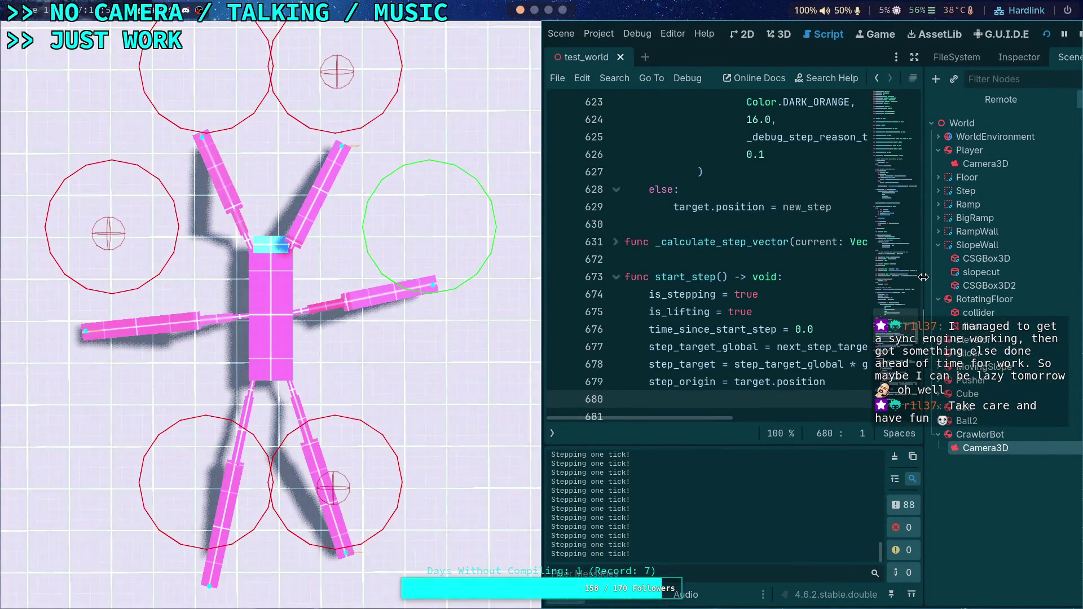
mouse_move(925, 279)
mouse_down()
mouse_move(961, 283)
mouse_move(943, 283)
mouse_up()
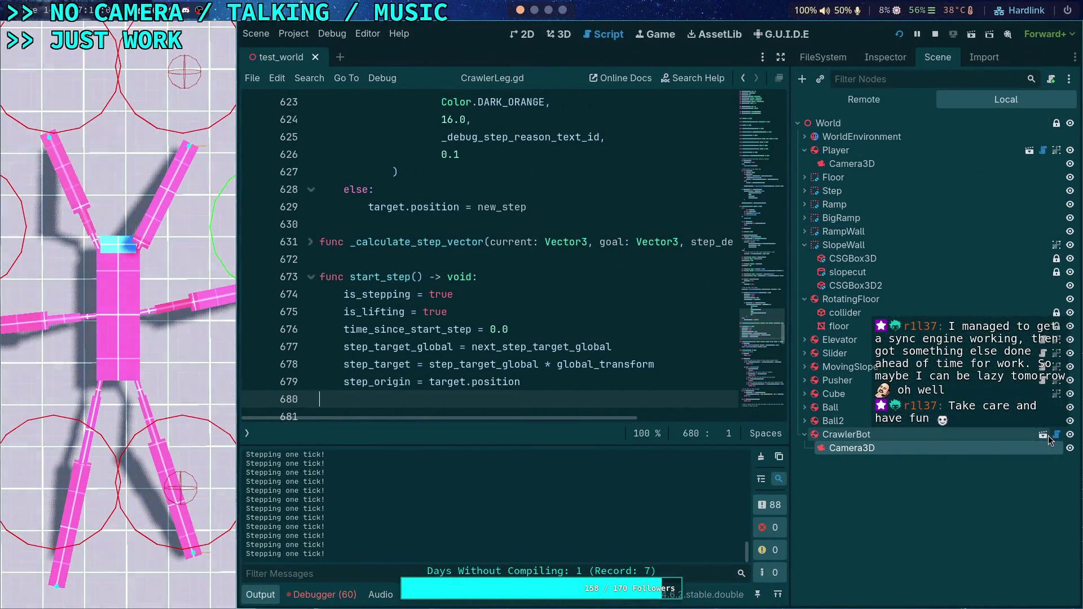
- Open big_crawler_bot from the CrawlerBot node, adjust the split bars, and select MiddleRightFemur
click(1044, 435)
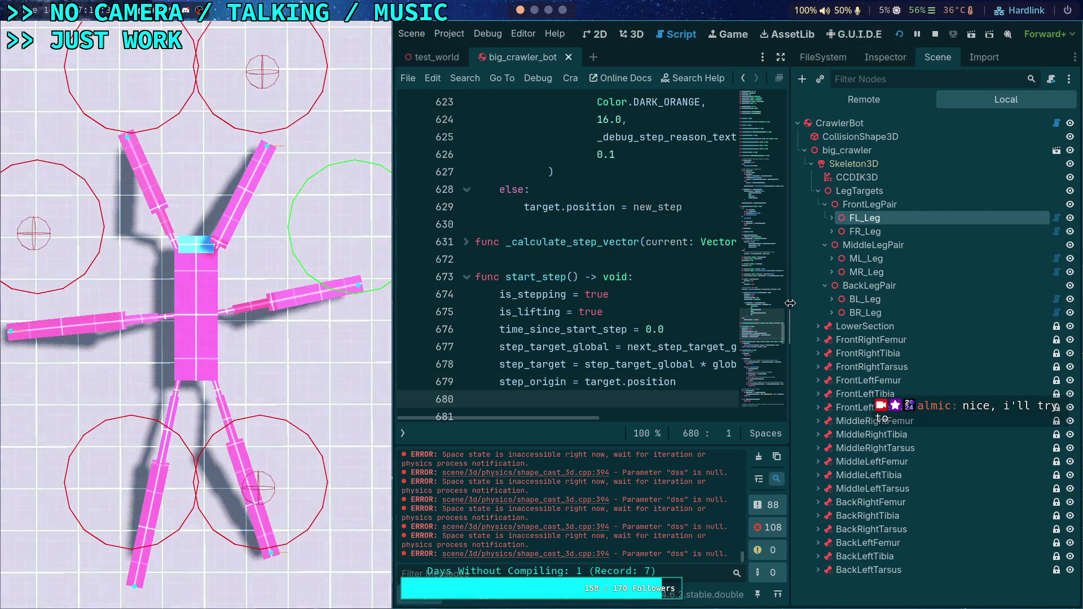
drag(784, 305, 768, 305)
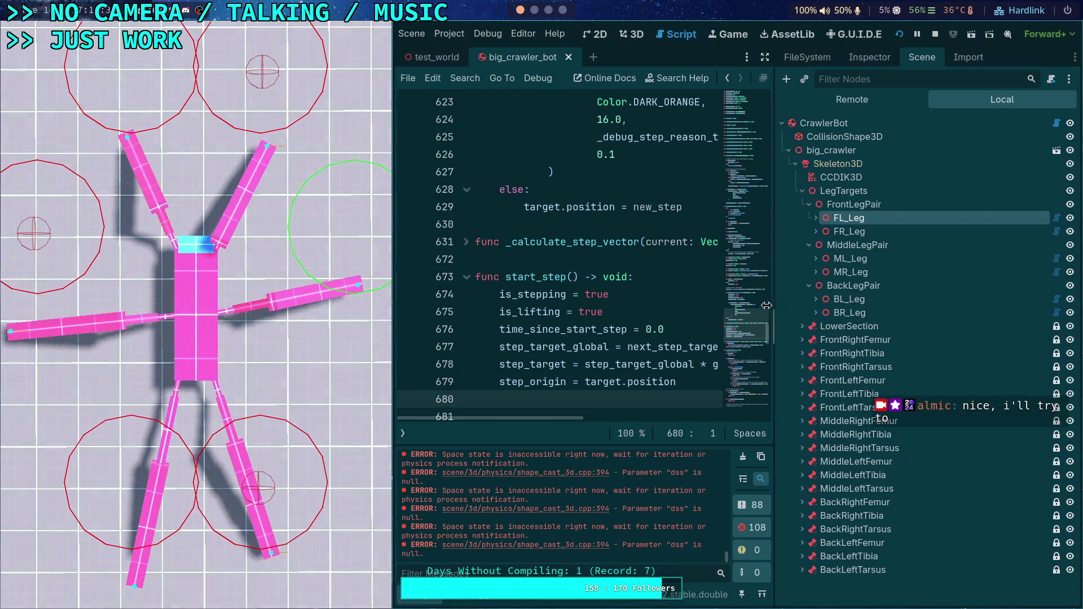
drag(405, 282, 404, 286)
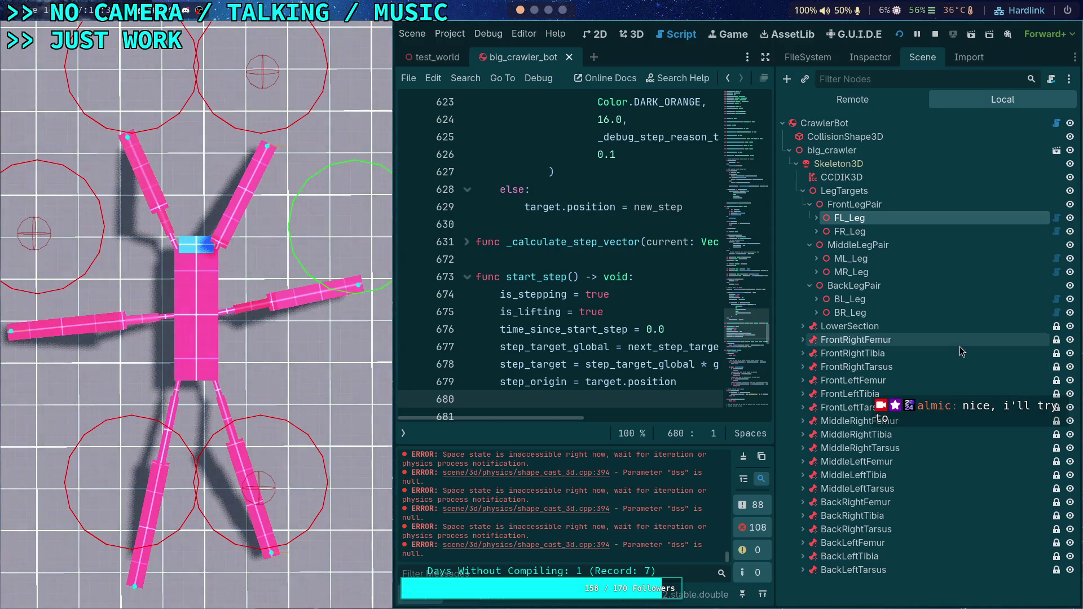
click(939, 421)
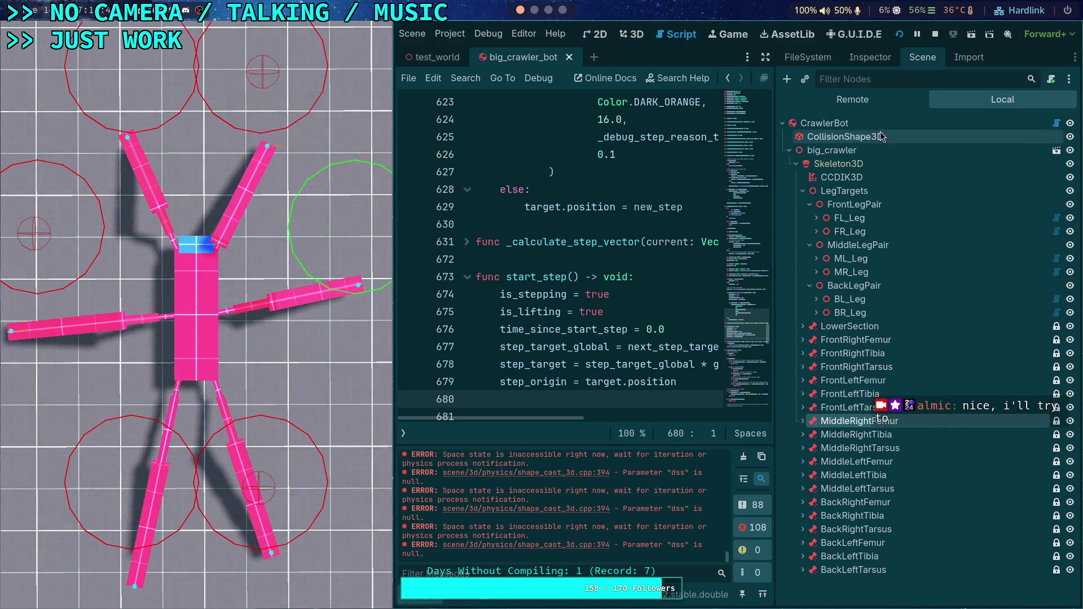
click(524, 34)
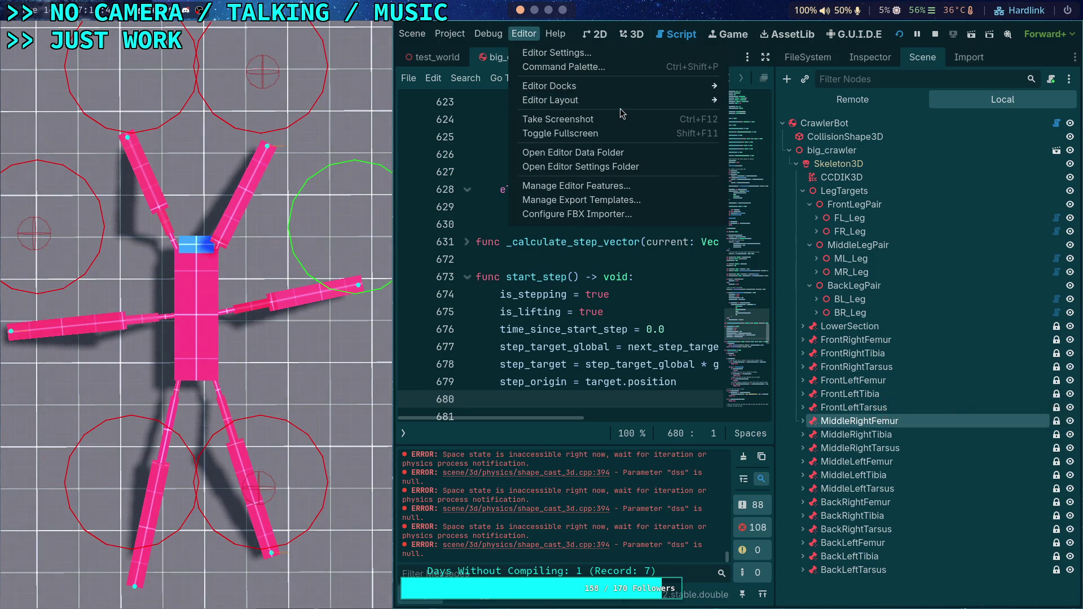
- Apply the Default layout, widen Scene and Inspector, and compare BL_Leg (0.5, 20.0) with MR_Leg (0.3, 25.0)
mouse_move(619, 108)
click(767, 135)
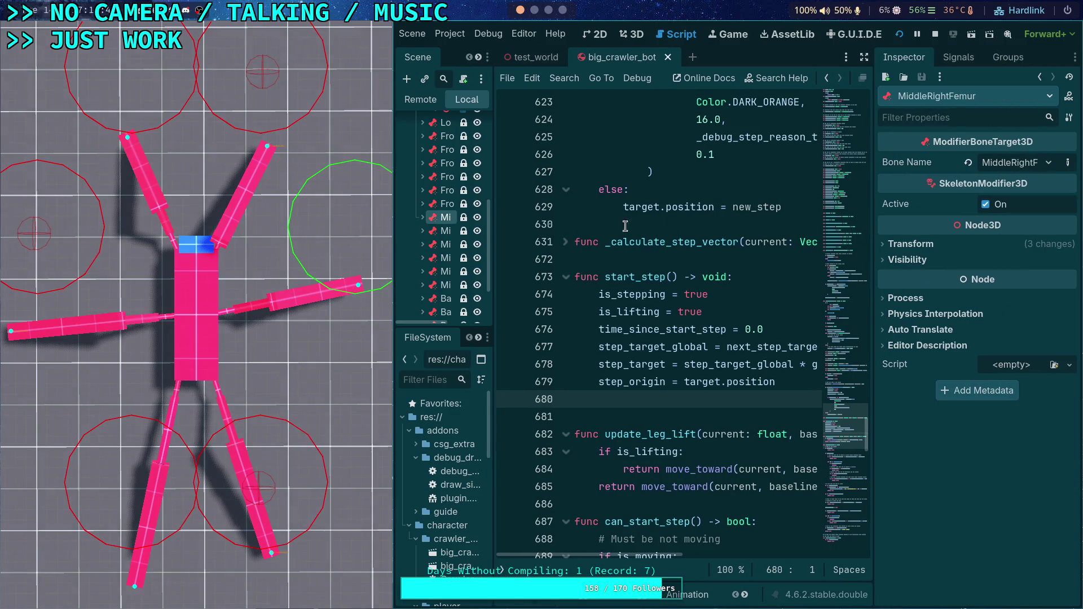
drag(491, 242, 533, 241)
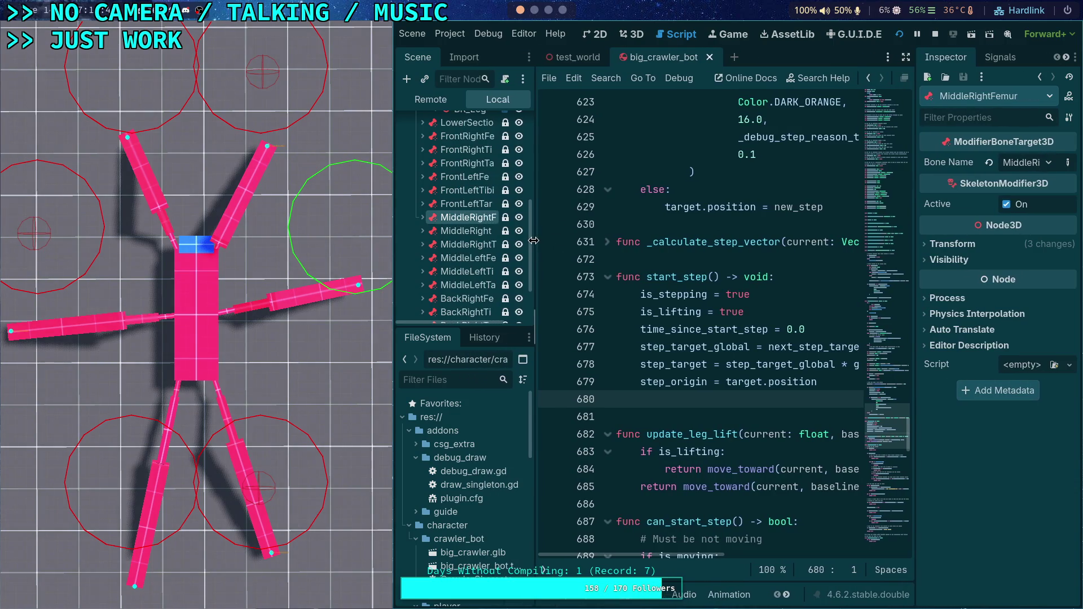
drag(915, 251, 880, 256)
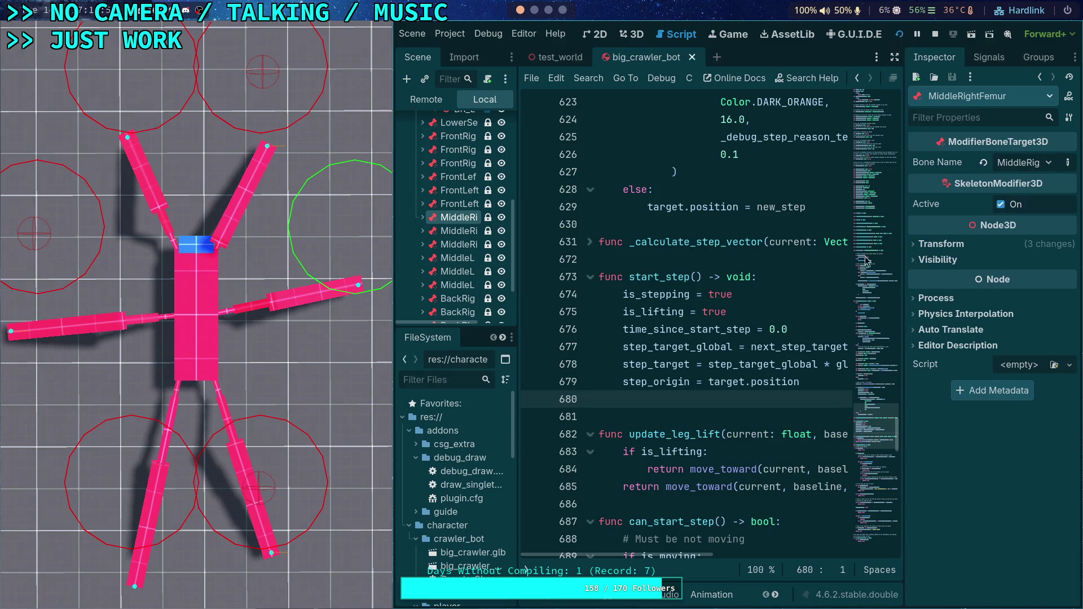
drag(516, 237, 524, 237)
scroll(431, 232, up, 5)
scroll(431, 231, up, 3)
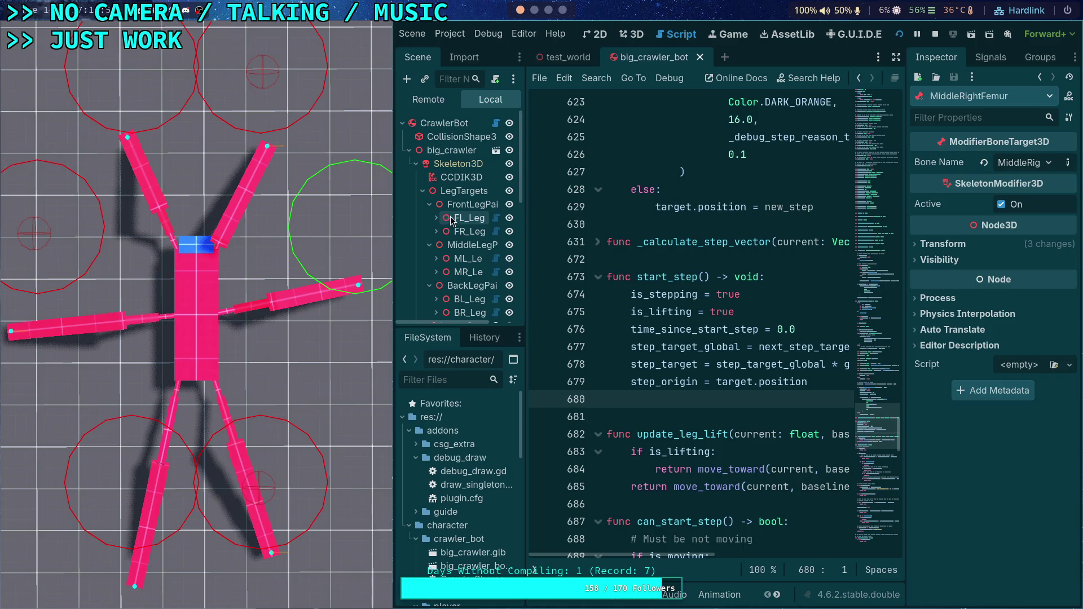
scroll(451, 249, down, 3)
click(453, 255)
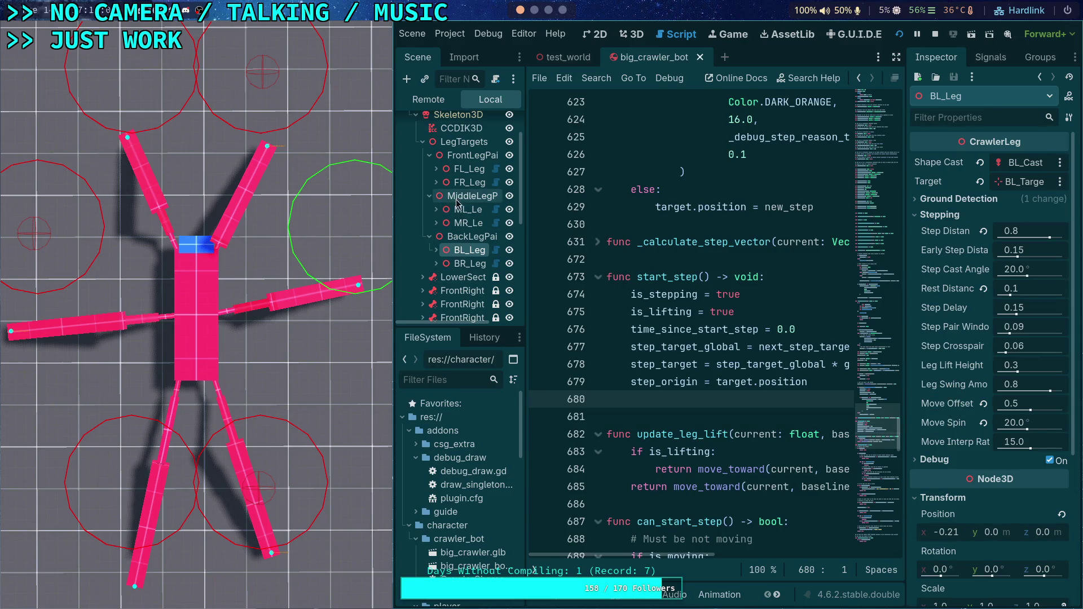
click(458, 182)
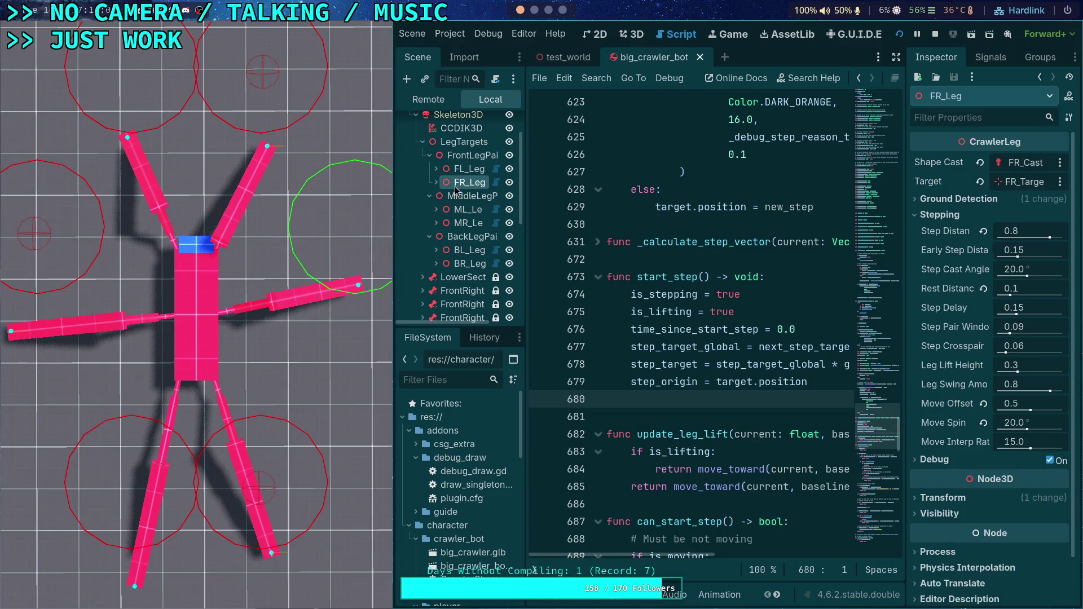
- Set Move Spin to 15 on BL_Leg, BR_Leg and FL_Leg in the Inspector
click(465, 255)
click(1014, 403)
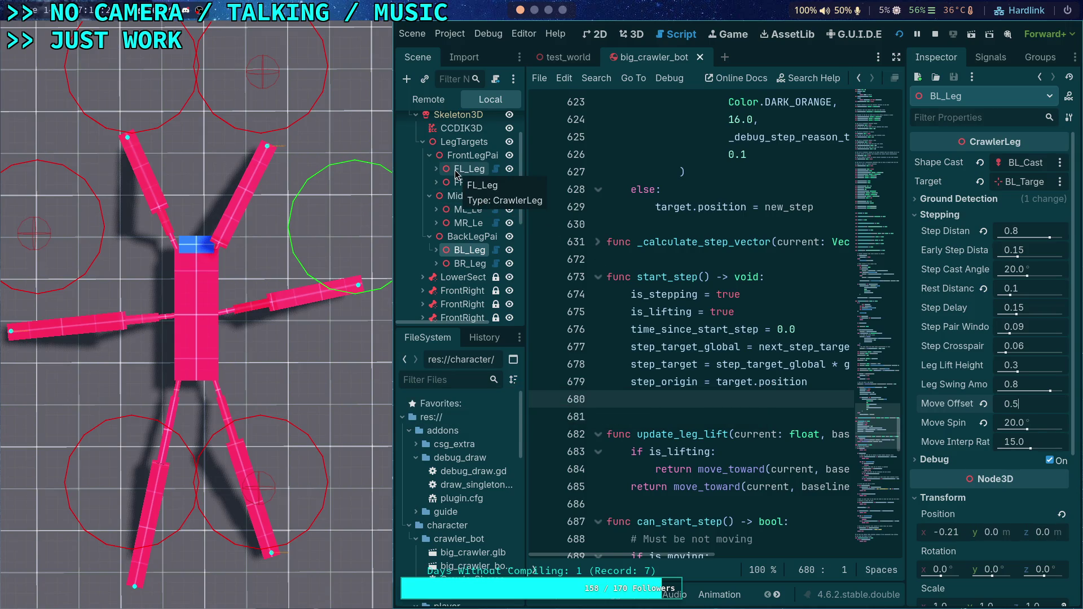
click(1039, 425)
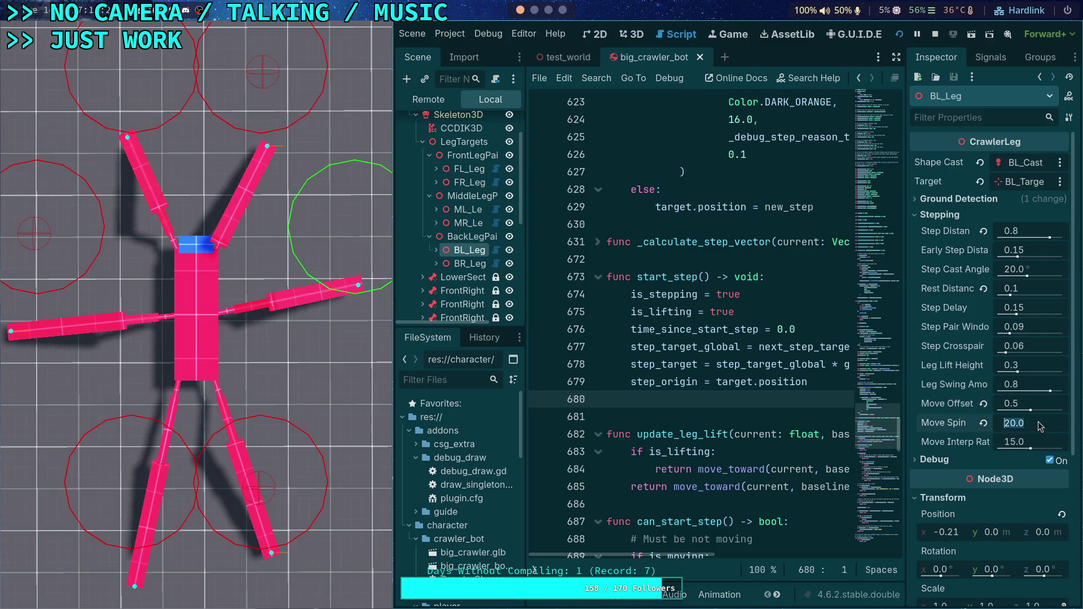
text(15)
key(Return)
click(468, 263)
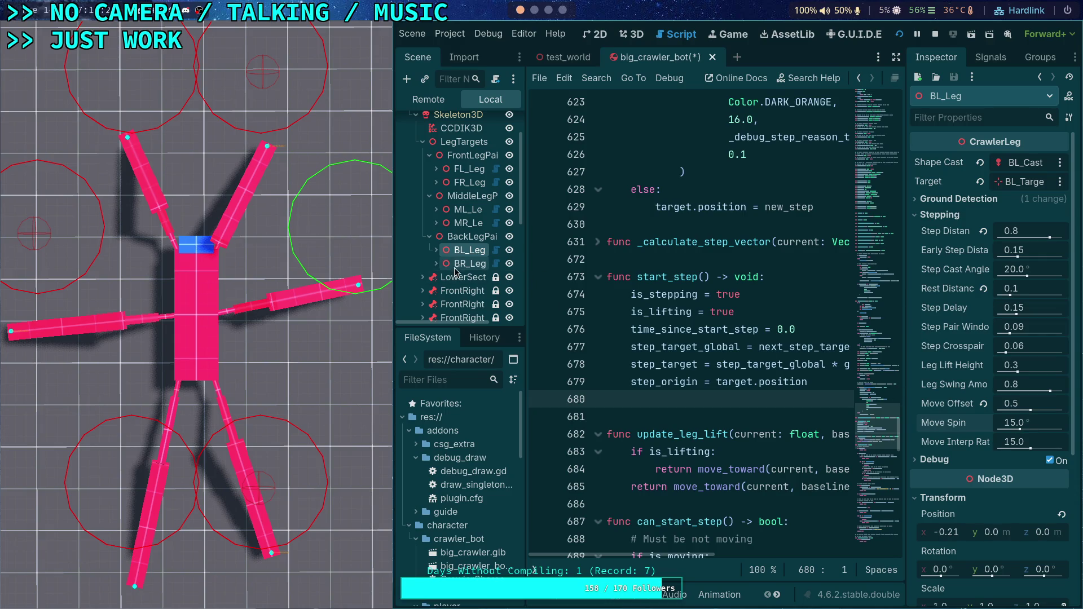
click(1014, 423)
text(15)
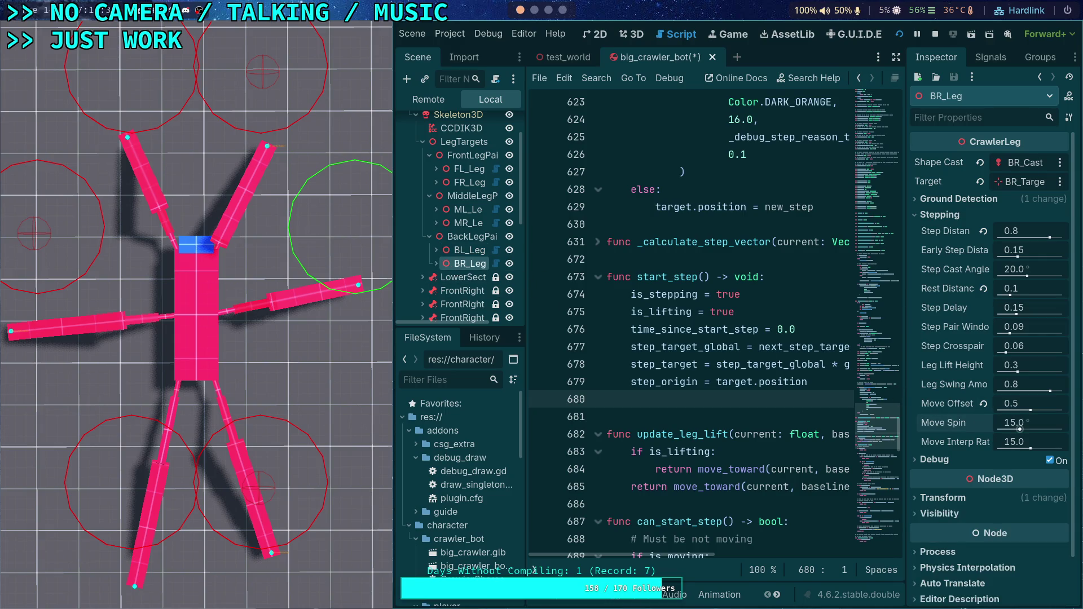
click(468, 169)
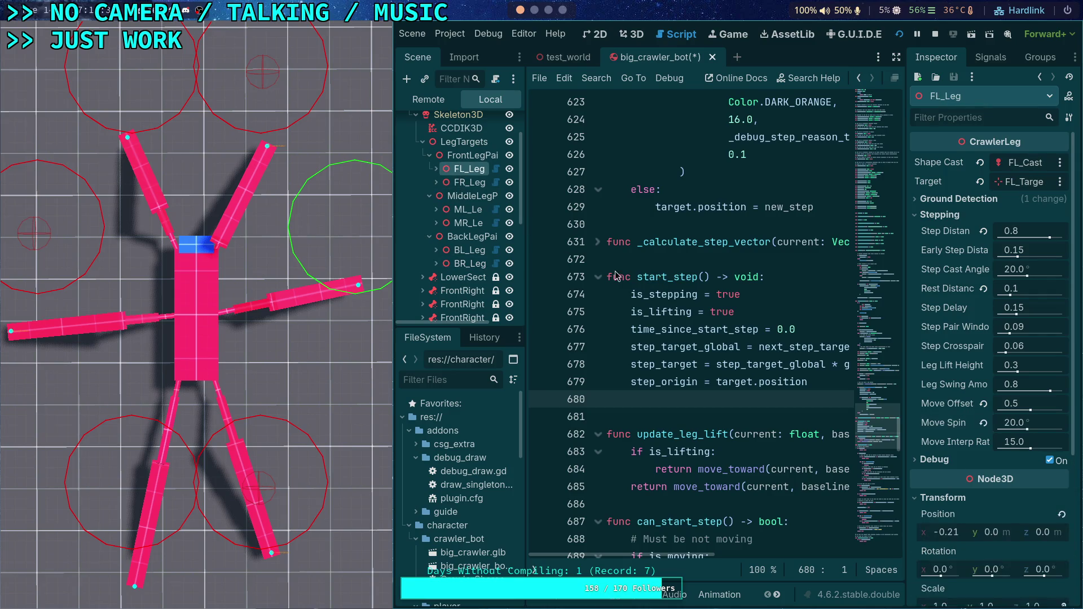
click(983, 423)
key(Down)
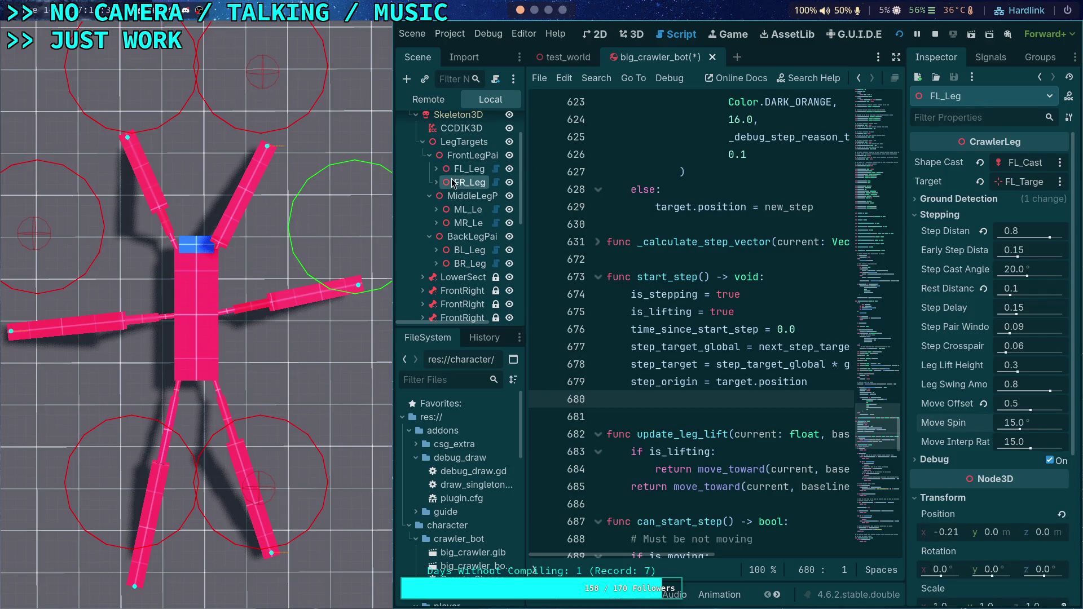
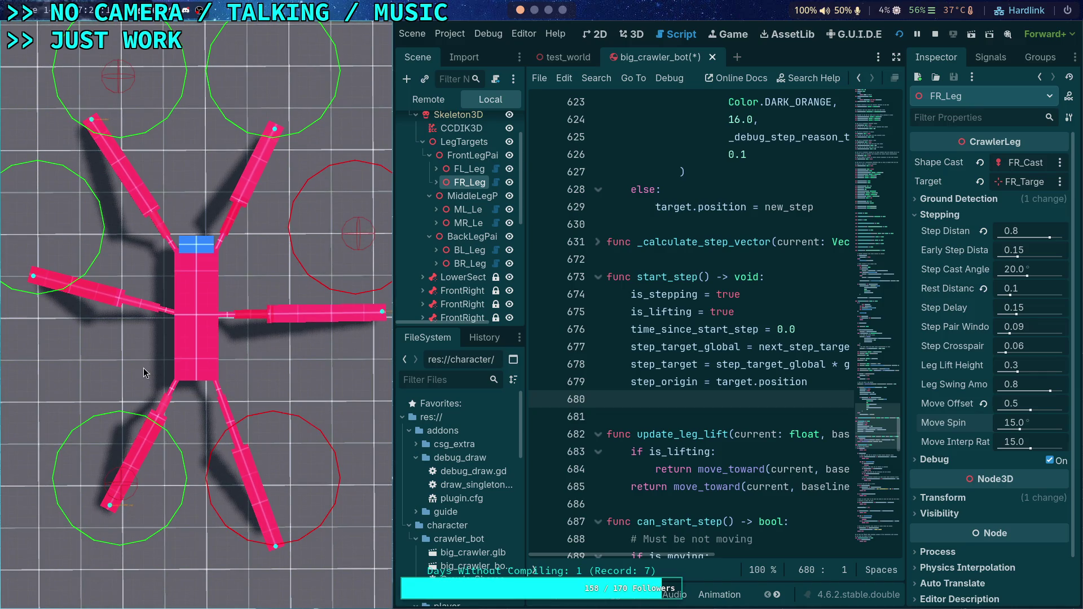
- Stop the running crawler bot and scroll through CrawlerLeg.gd
click(933, 35)
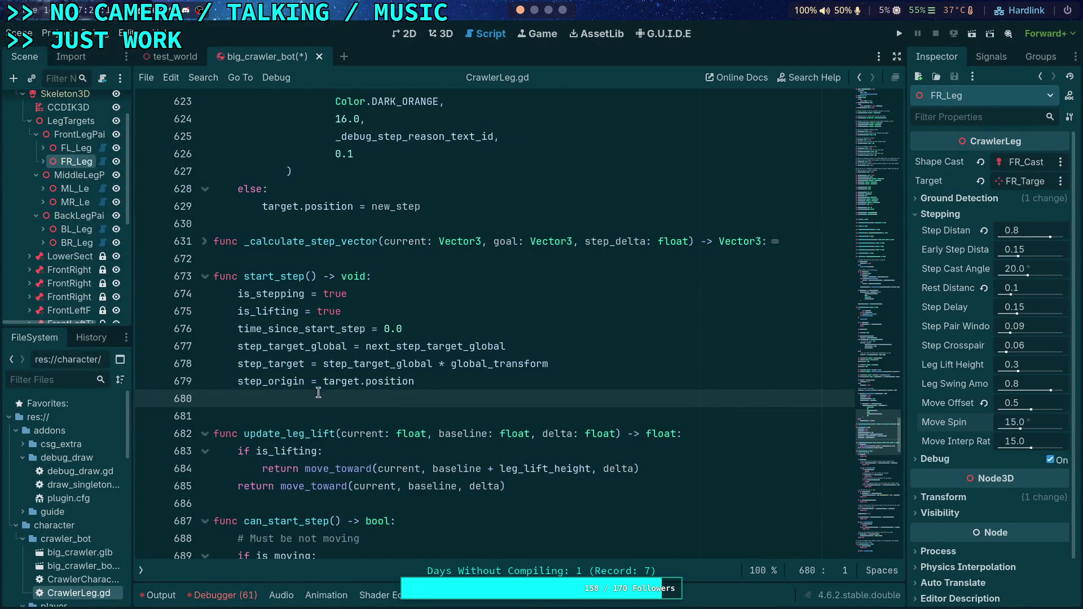
scroll(302, 397, down, 1)
scroll(303, 398, down, 10)
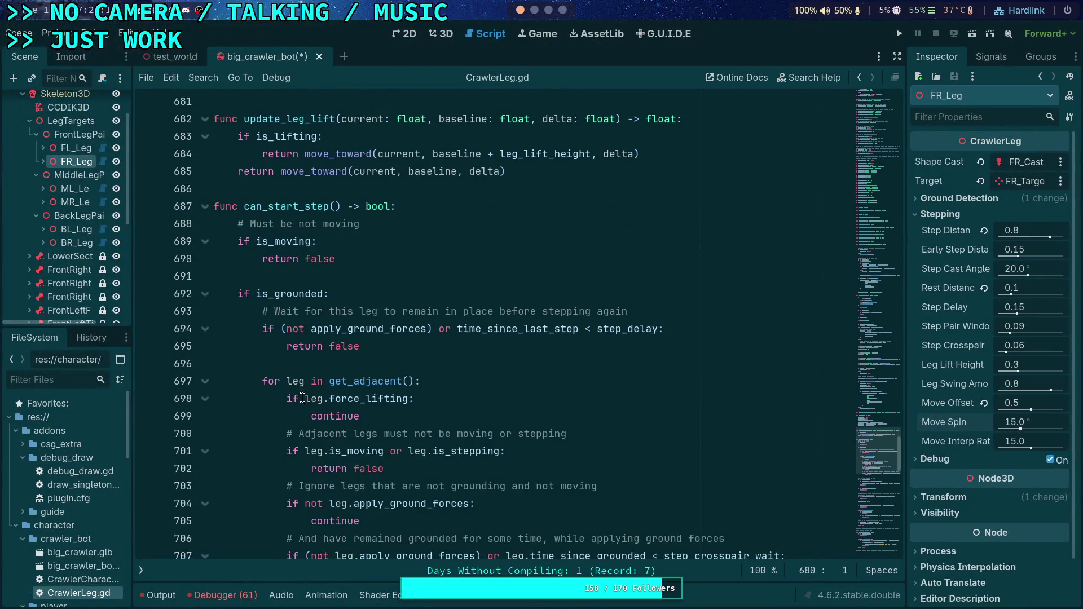
scroll(303, 398, up, 10)
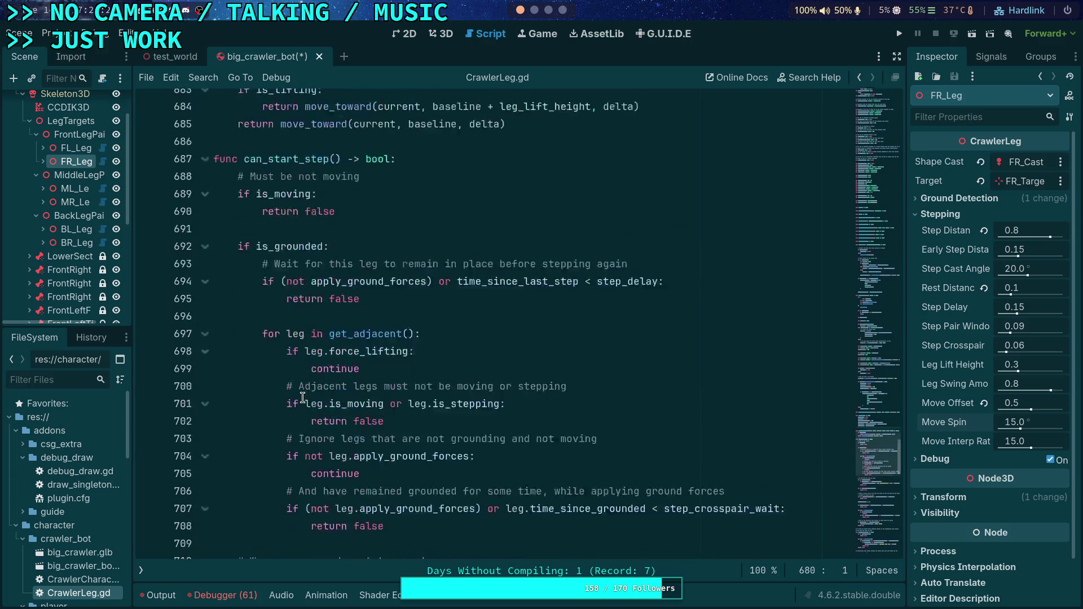
scroll(209, 369, up, 3)
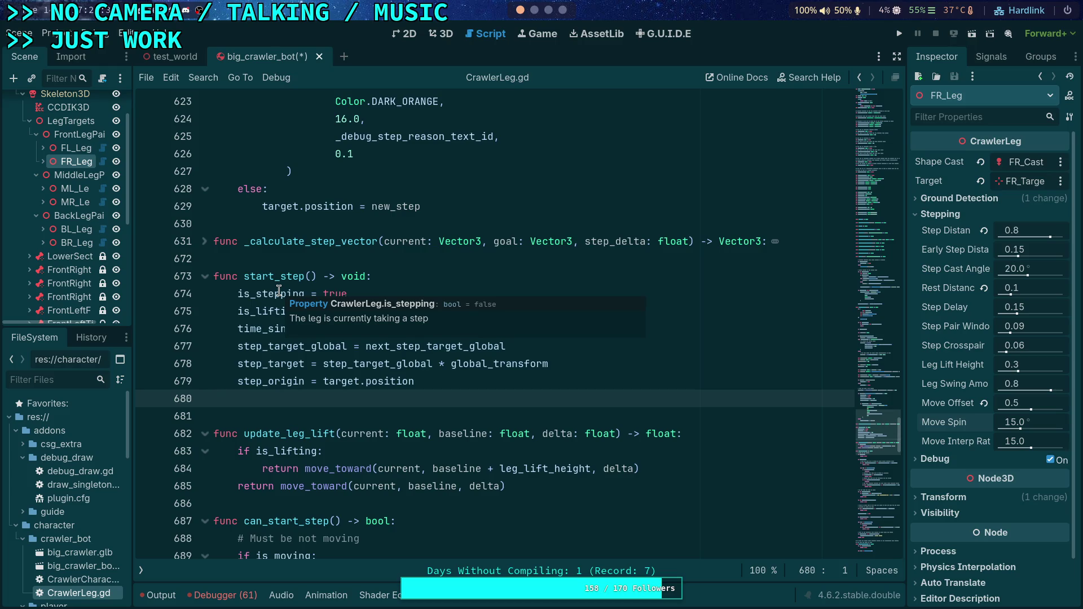
scroll(279, 290, up, 20)
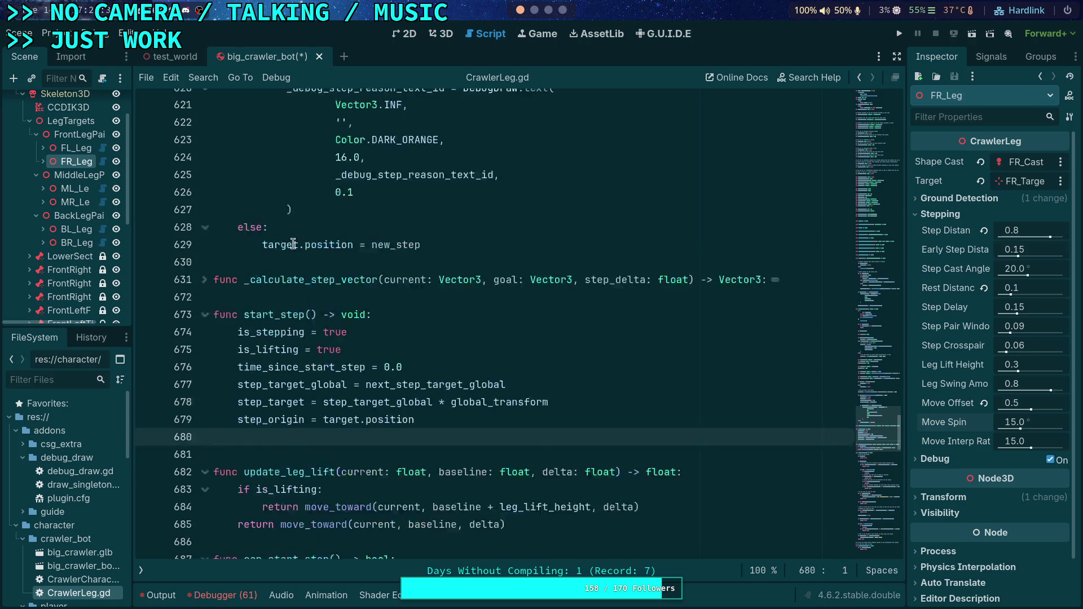
scroll(273, 304, up, 13)
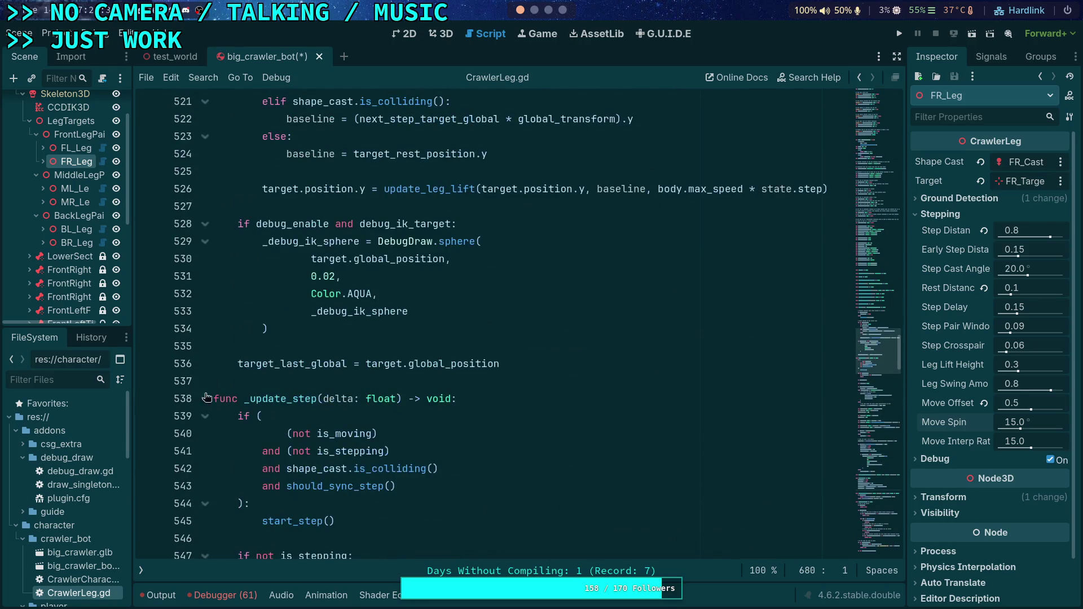
- Collapse the update function, glance at _update_target_position, and expand _update_step_transform
click(205, 293)
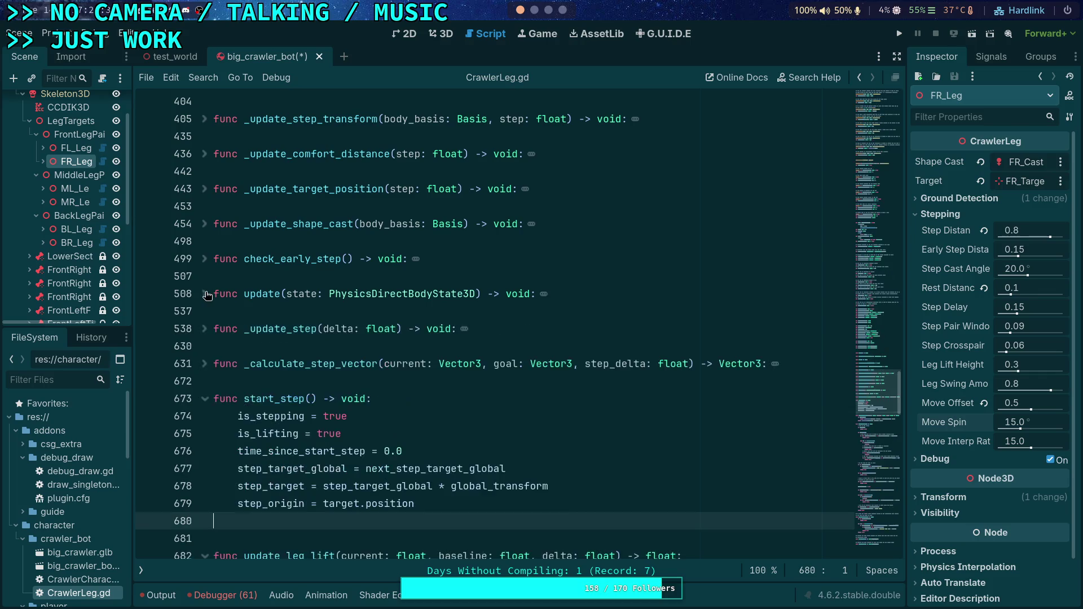
scroll(205, 265, up, 1)
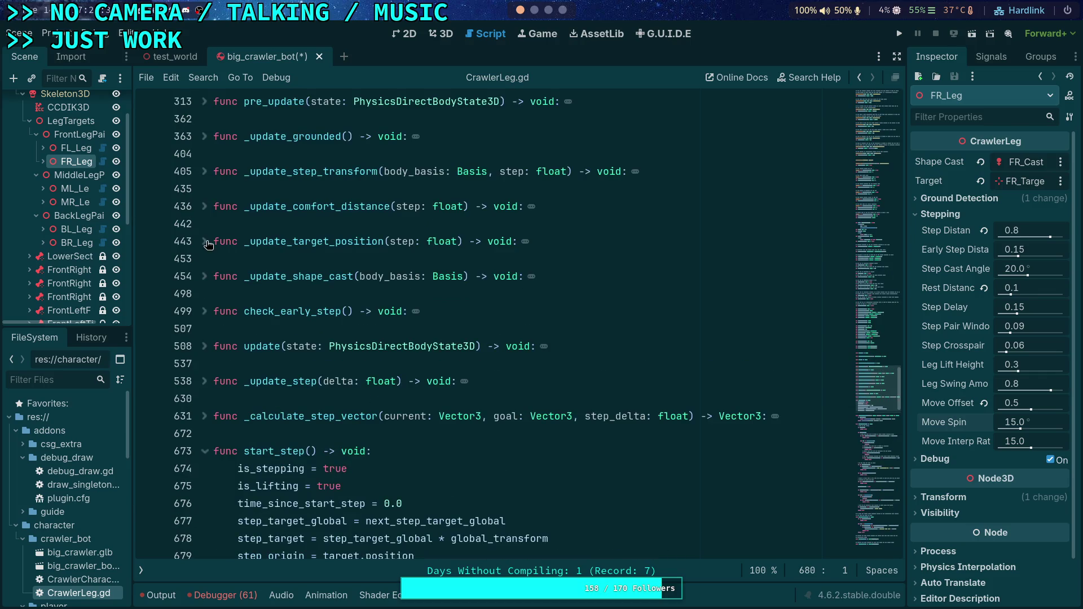
click(205, 242)
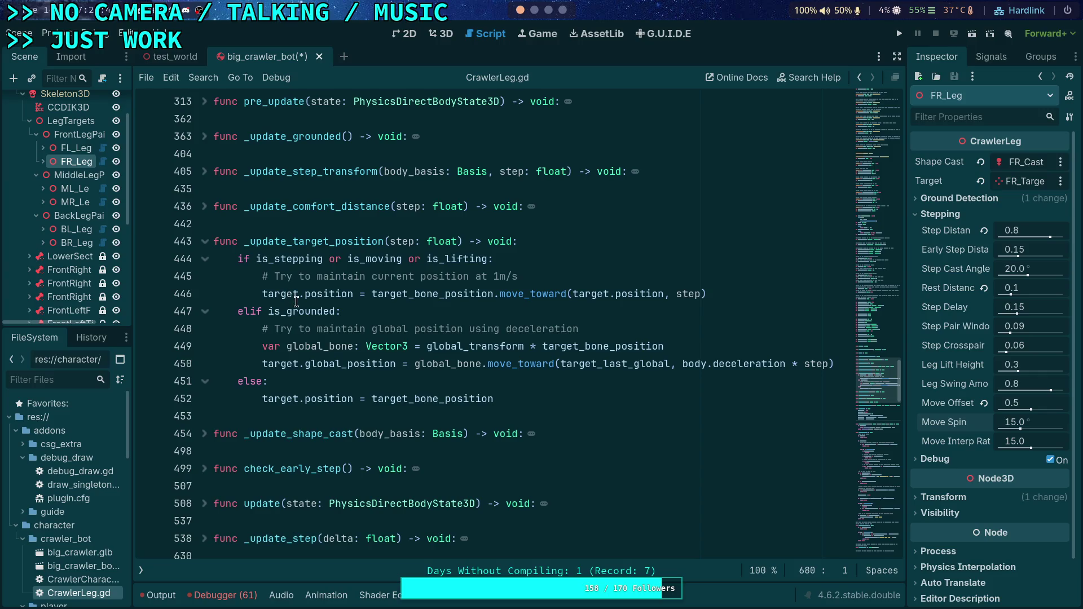
click(205, 242)
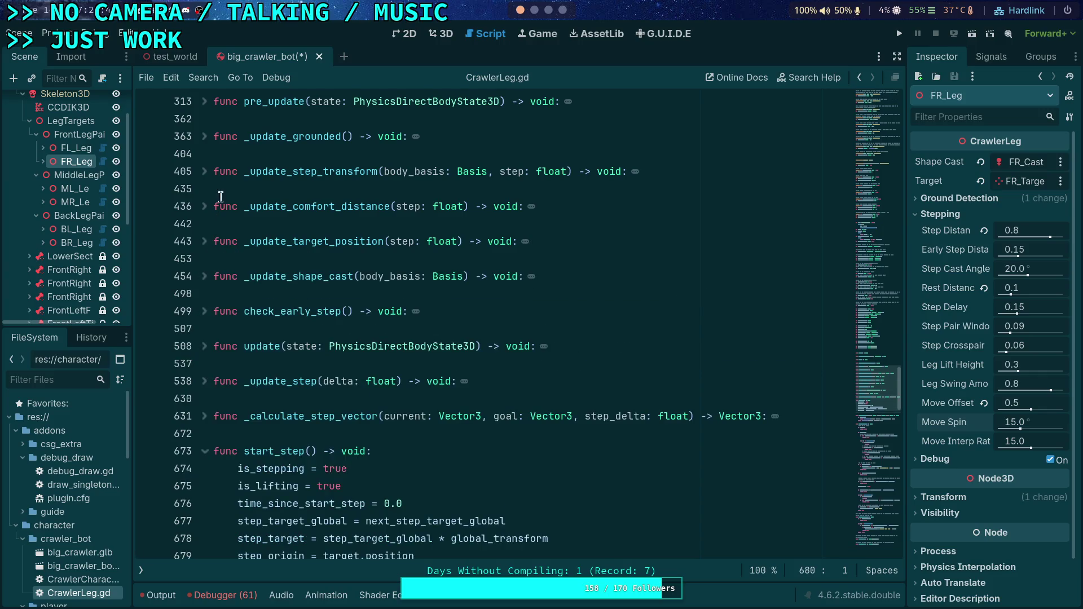
click(205, 172)
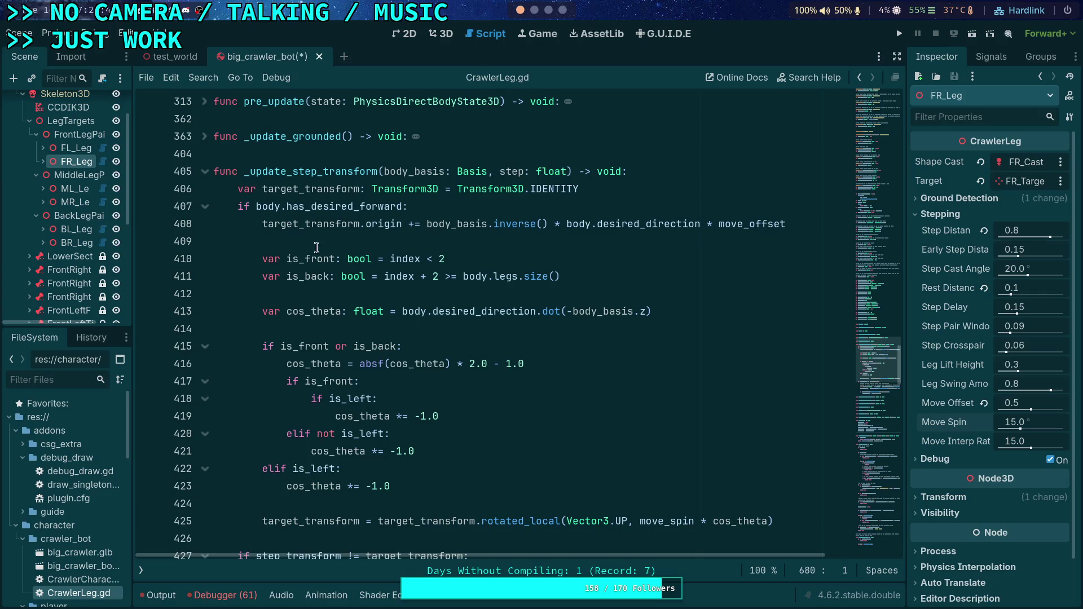
- Highlight every use of target_transform in _update_step_transform and read through it
double_click(302, 191)
scroll(346, 259, down, 3)
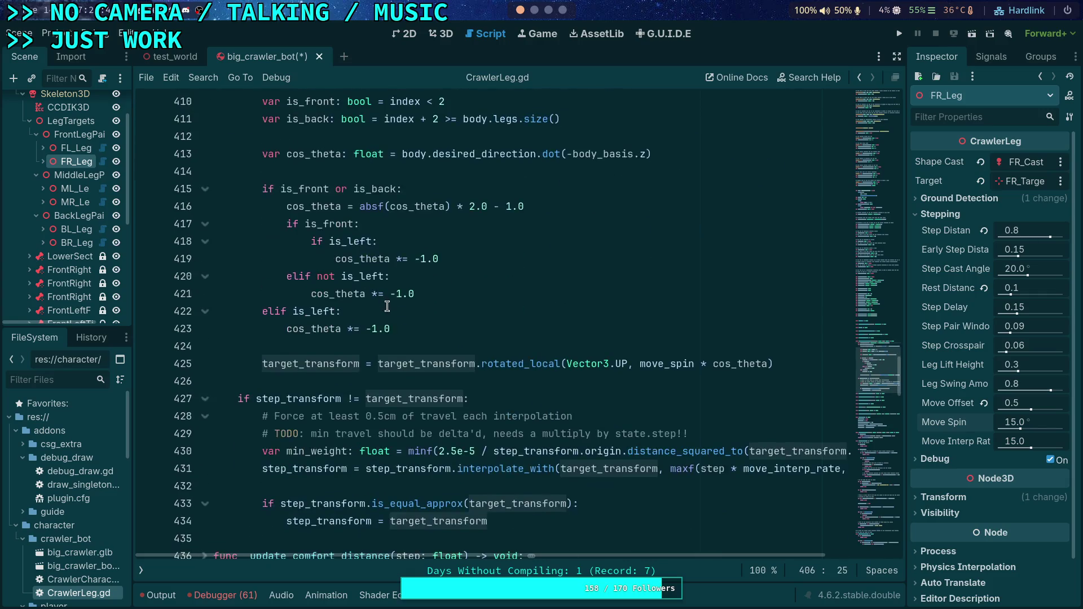
scroll(386, 306, down, 3)
scroll(470, 435, up, 4)
scroll(470, 435, down, 2)
scroll(508, 439, up, 3)
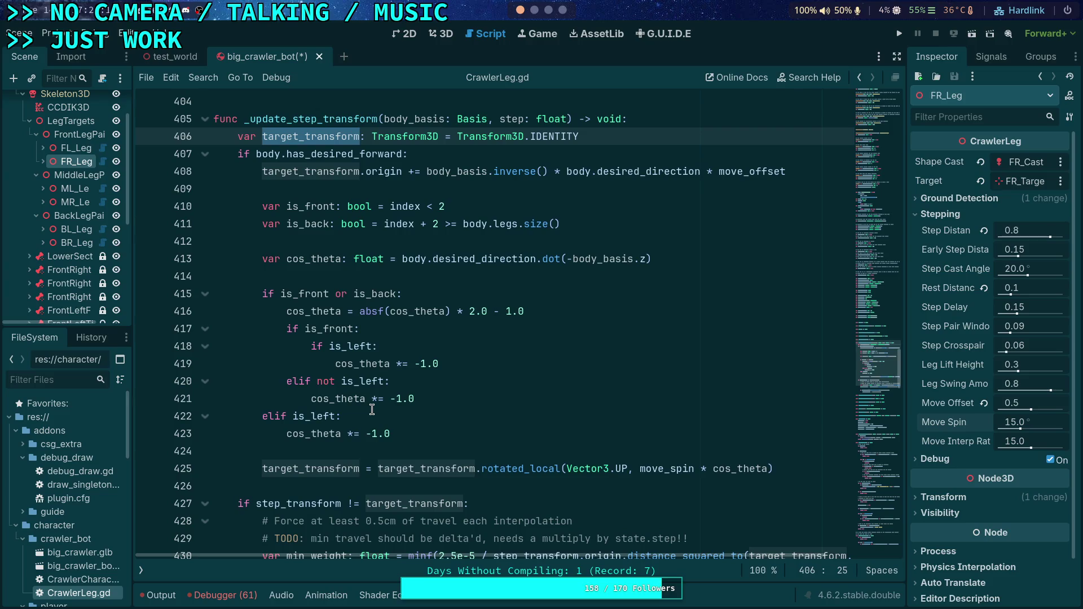
click(440, 291)
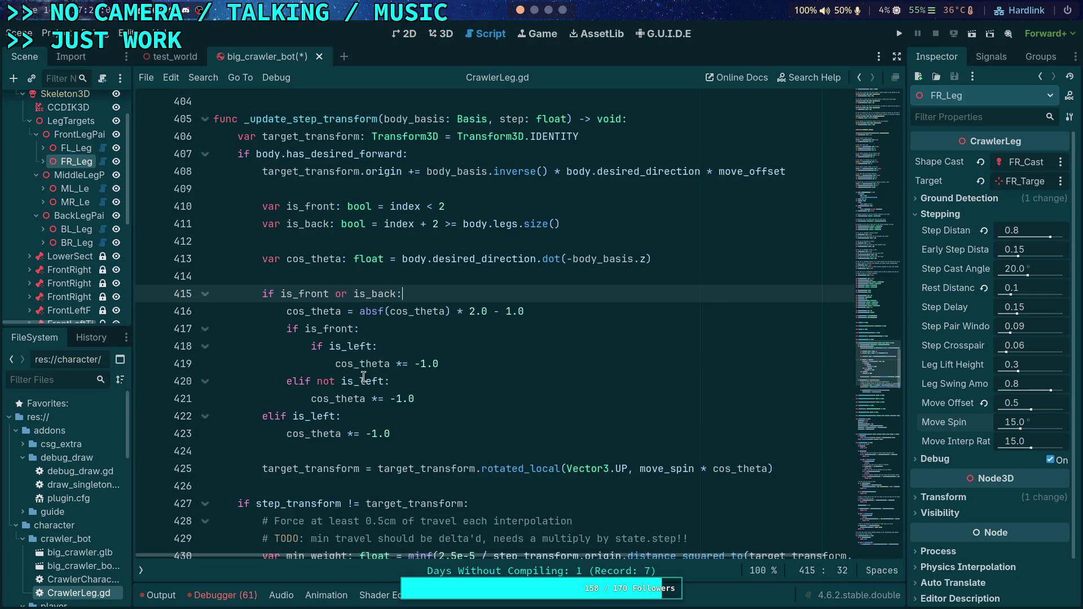
click(389, 346)
- Dedent the nested is_left lines under the if is_front: branch
click(372, 334)
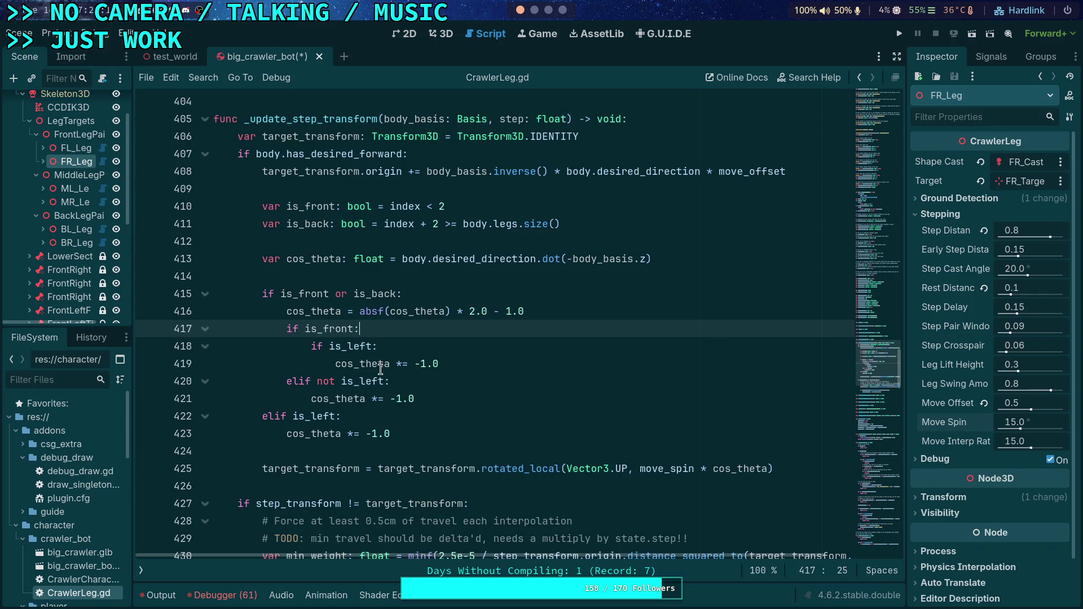
drag(311, 348, 288, 331)
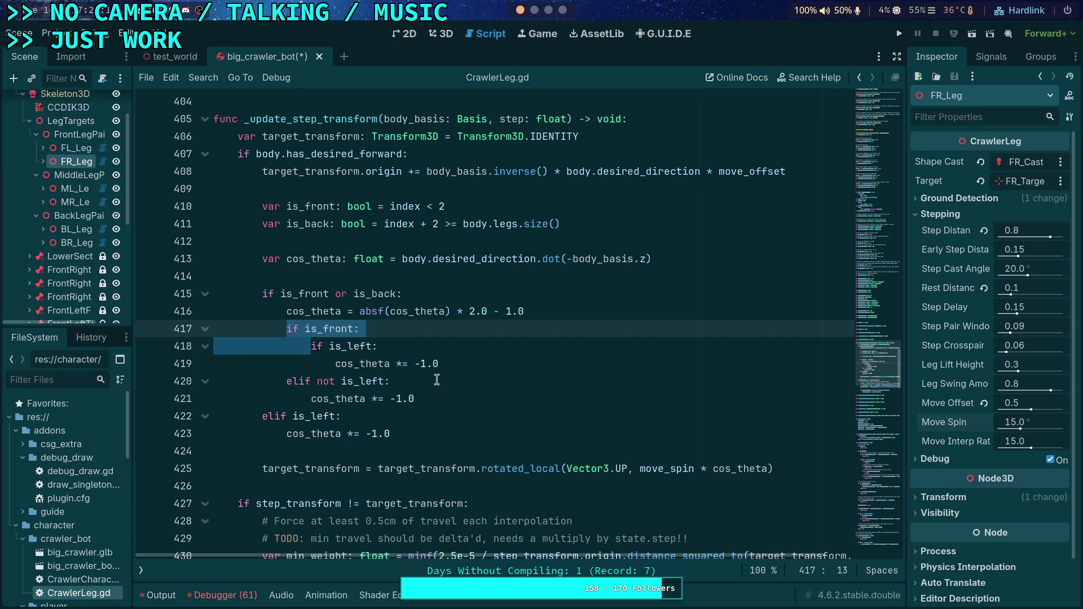
drag(341, 347, 339, 366)
key(shift+Tab)
- Delete the if is_front: line and the elif not is_left: branch
click(506, 327)
key(shift+Home)
key(shift+Home)
key(shift+Left)
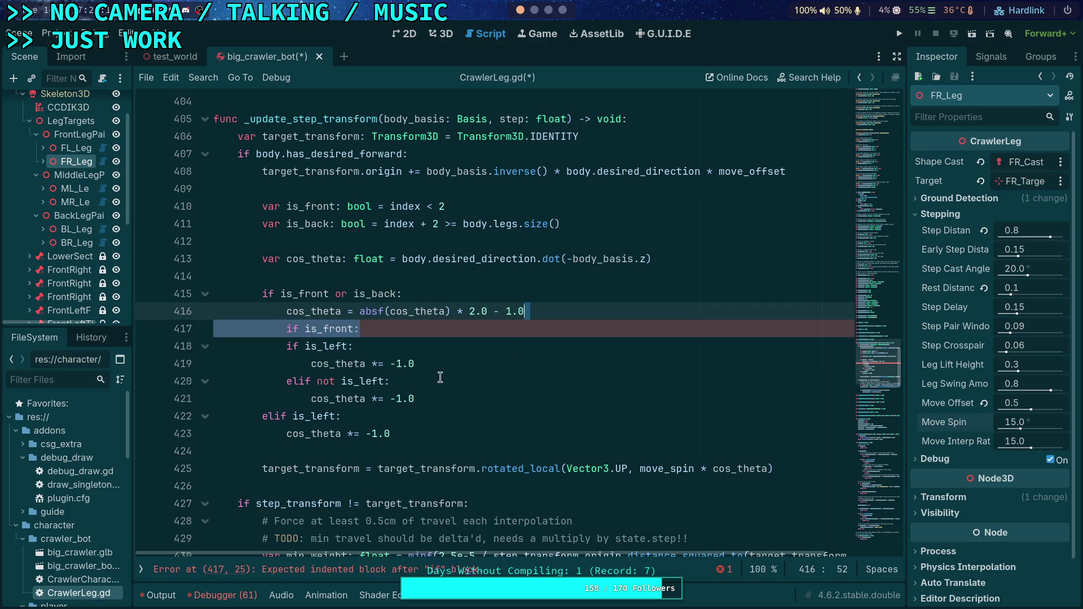
key(BackSpace)
drag(441, 368, 452, 344)
key(shift+Down)
key(BackSpace)
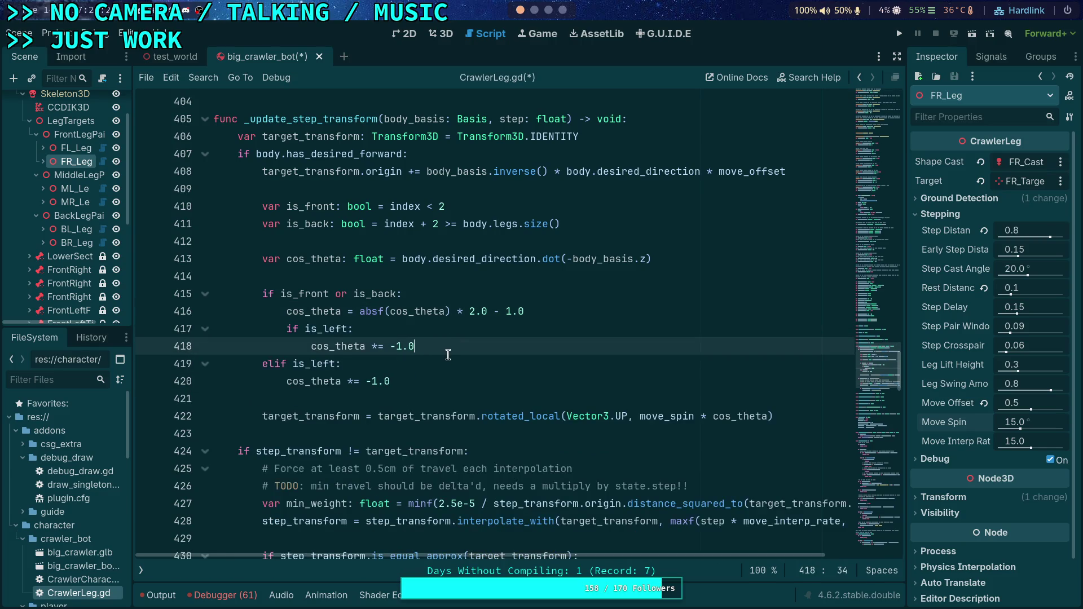
key(Down)
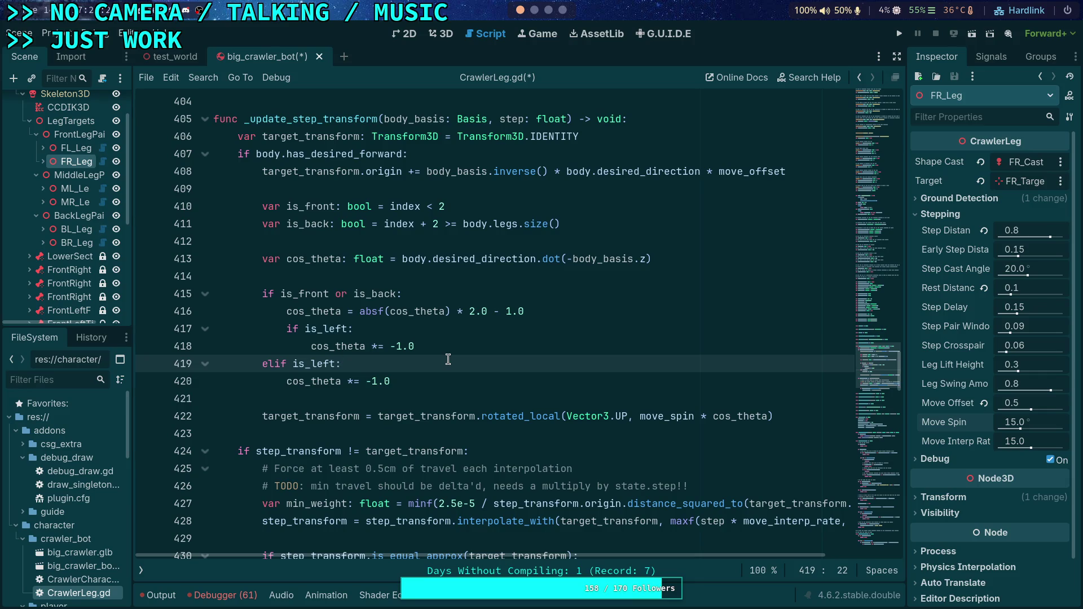
- Move and dedent the if is_left: cos_theta flip, removing the redundant elif and duplicate line
click(308, 328)
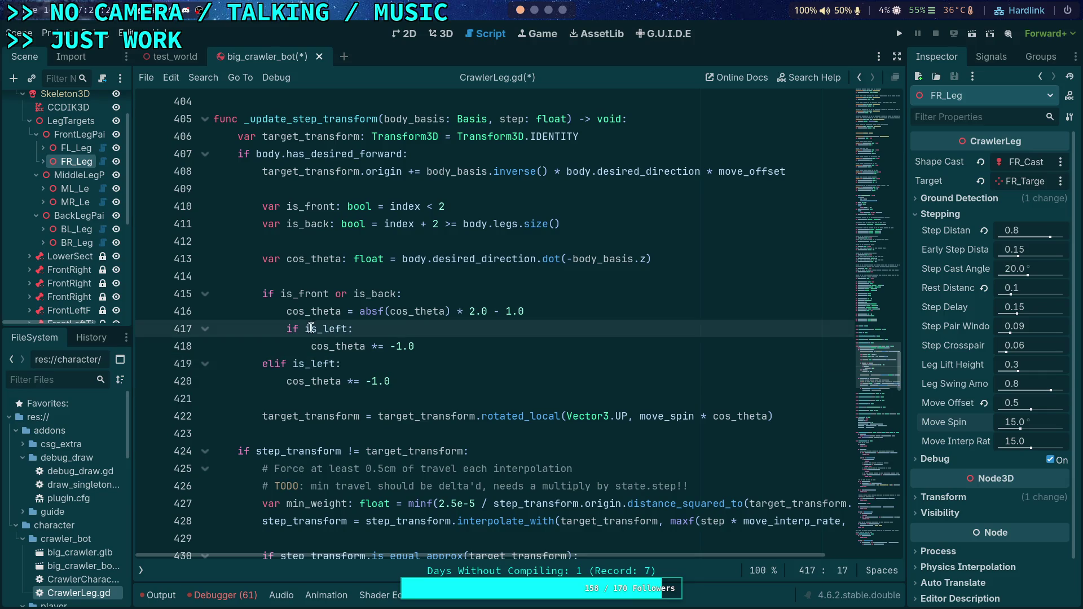
drag(312, 328, 319, 345)
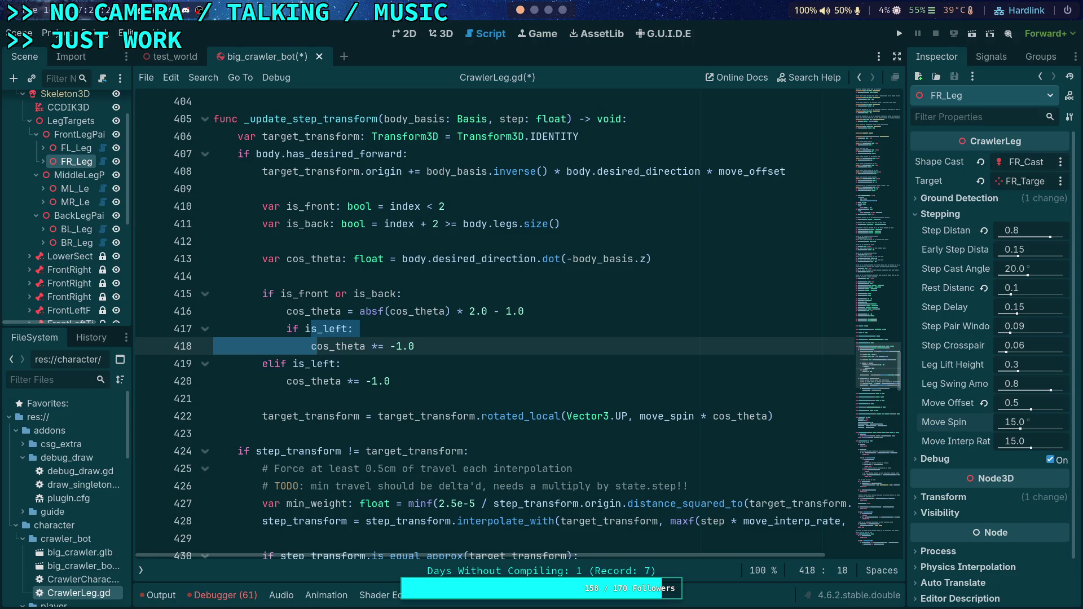
key(alt+Down)
key(shift+Tab)
click(375, 332)
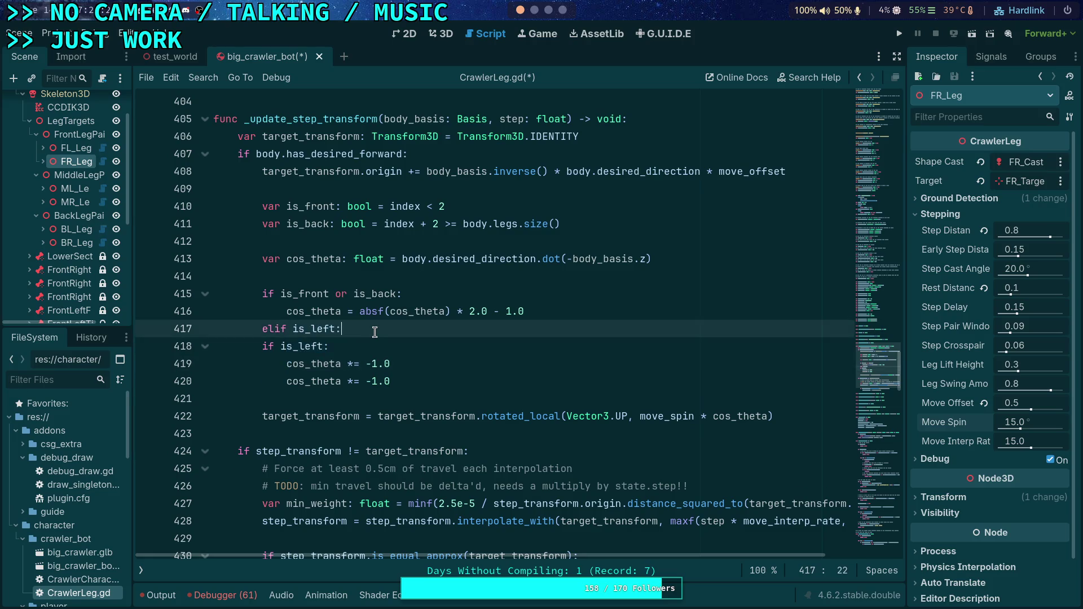
key(shift+Up)
key(BackSpace)
click(414, 359)
key(shift+Up)
key(BackSpace)
- Add a blank line before if is_left:, save CrawlerLeg.gd, and run the game
click(493, 319)
key(Return)
click(417, 339)
click(451, 330)
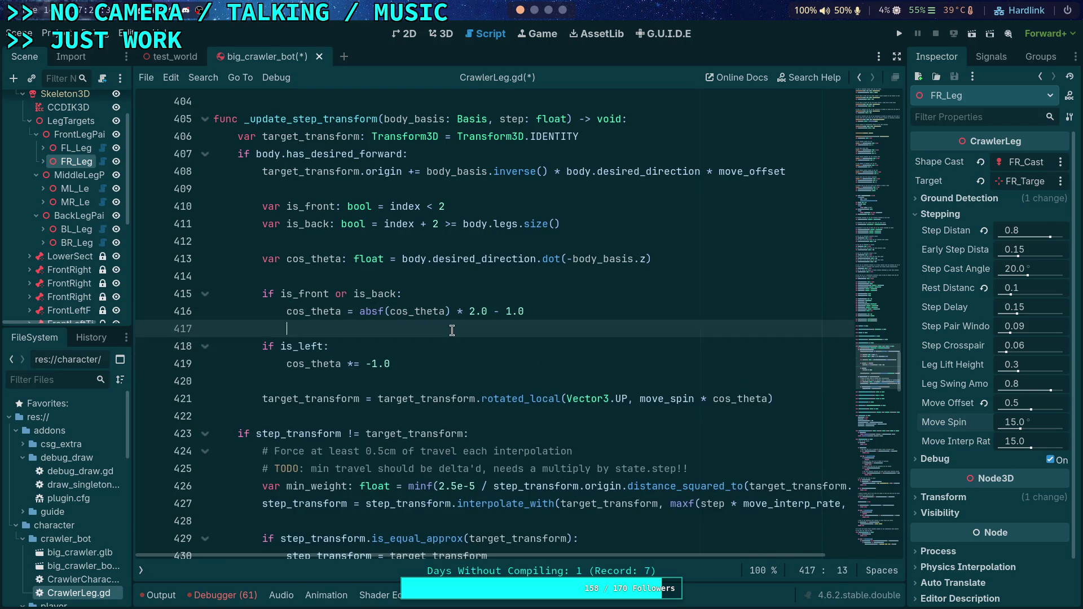
key(ctrl+s)
key(F5)
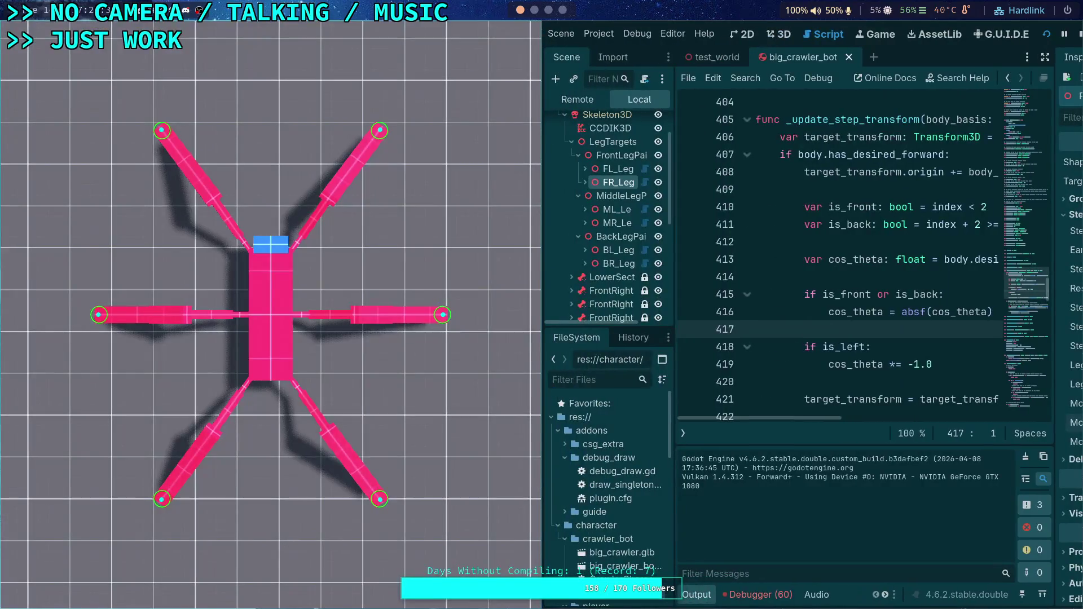
- Frame-step the crawler's simulation tick by tick to watch its legs step
key(period)
key(period)
key(period)
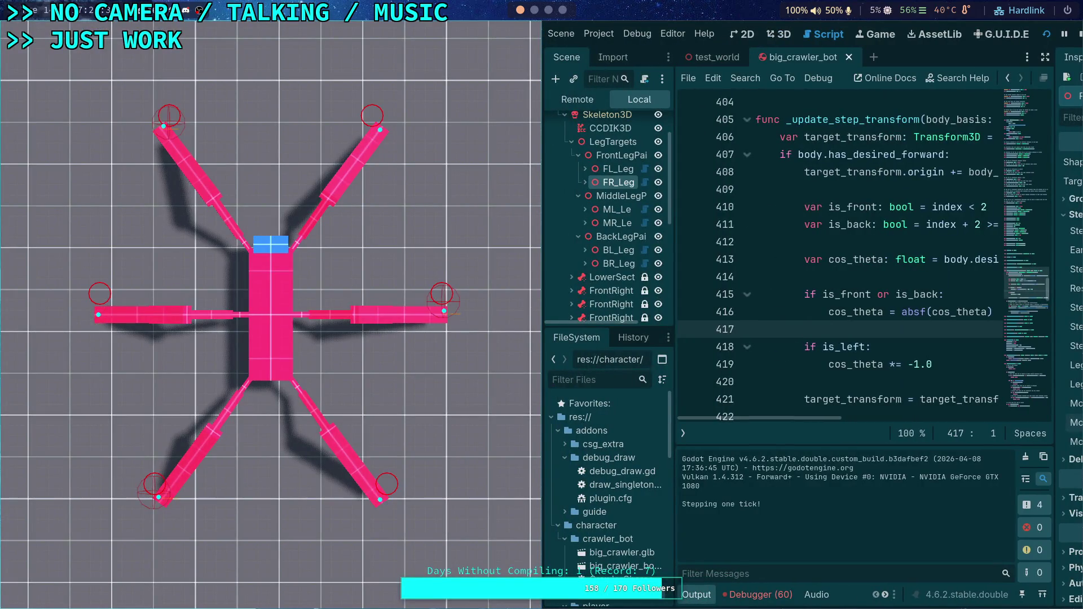
key(period)
key(period)
key(period)
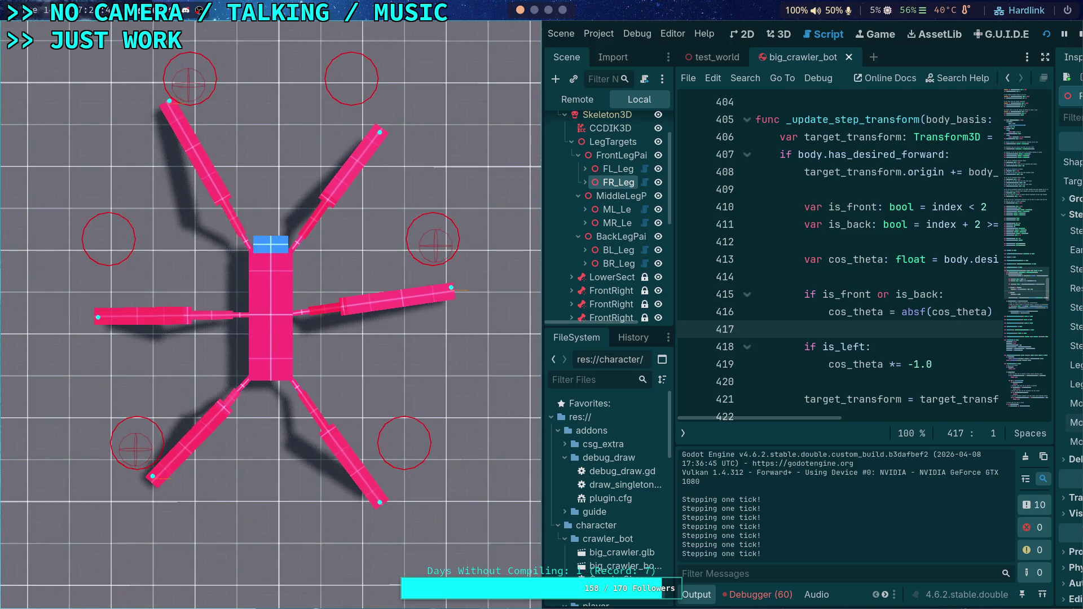
key(period)
key(period)
key(period)
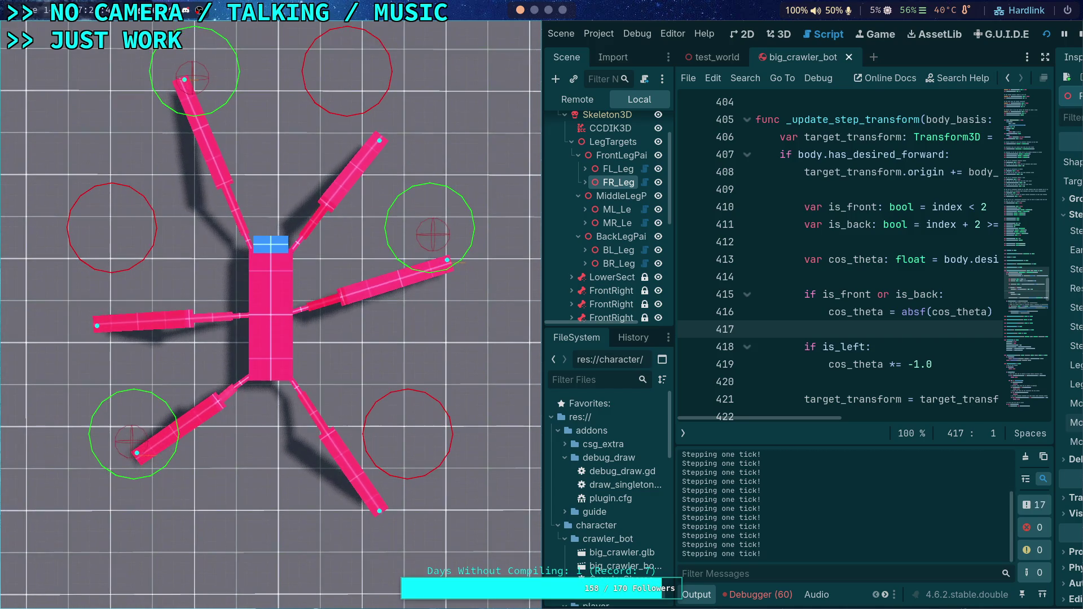
key(period)
key(period)
key(period)
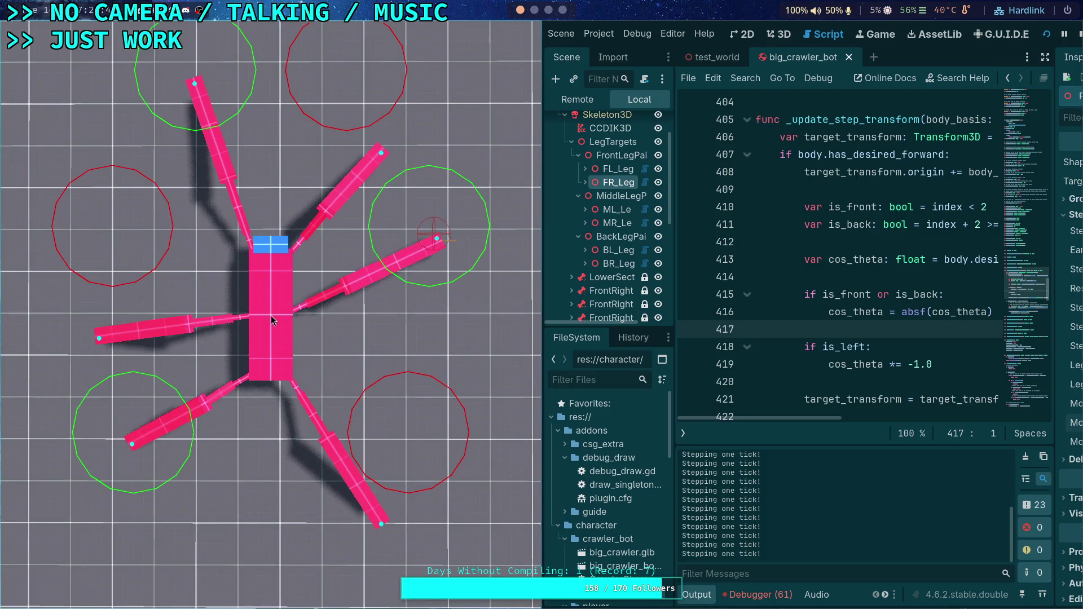
key(period)
key(period)
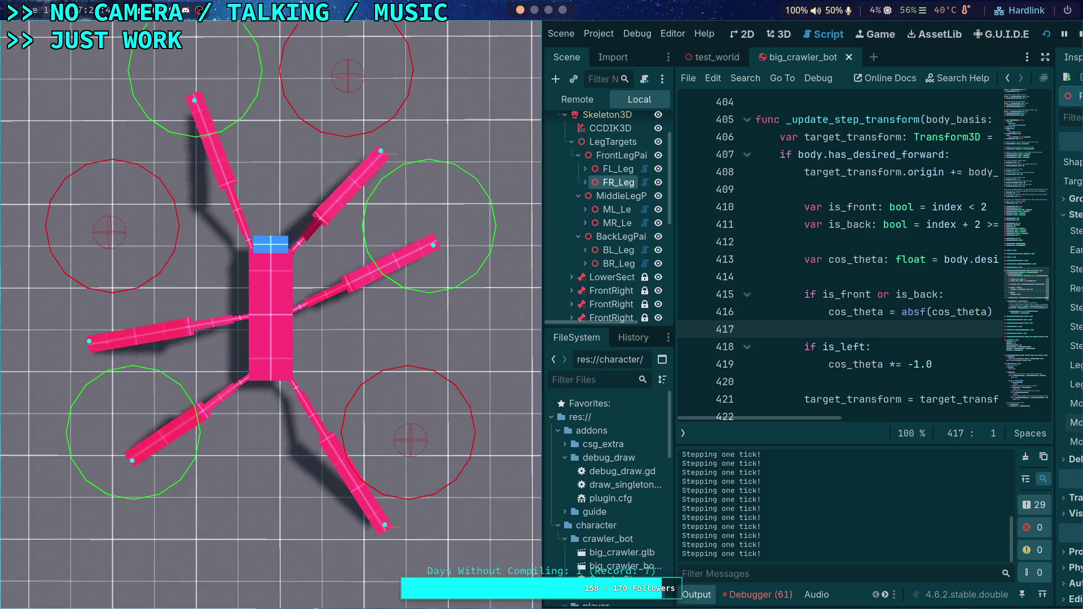
key(period)
key(period)
key(period)
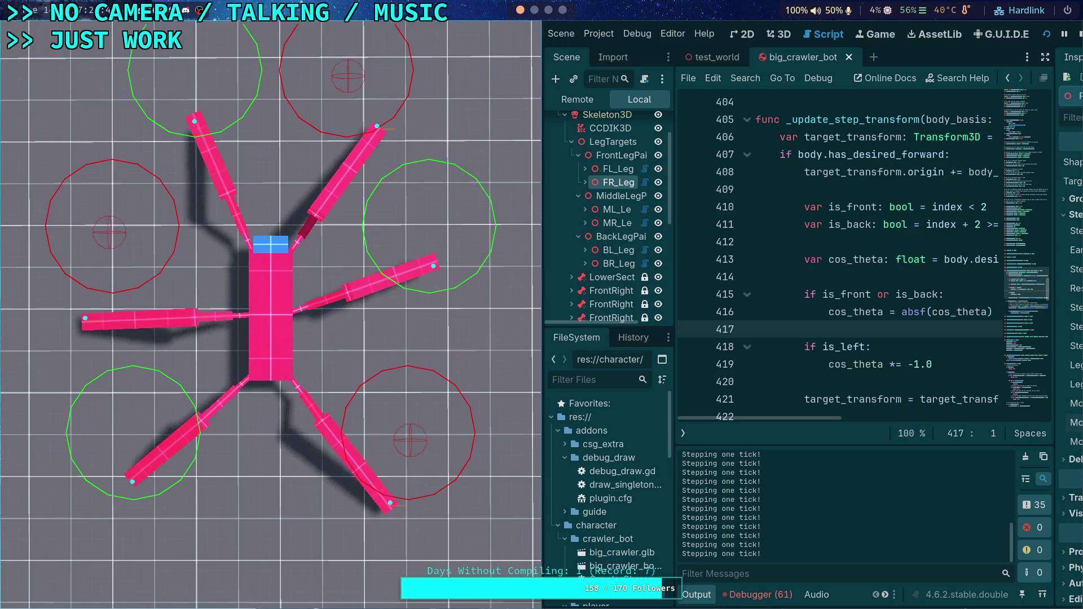
key(period)
key(period)
key(period)
key(period)
key(period)
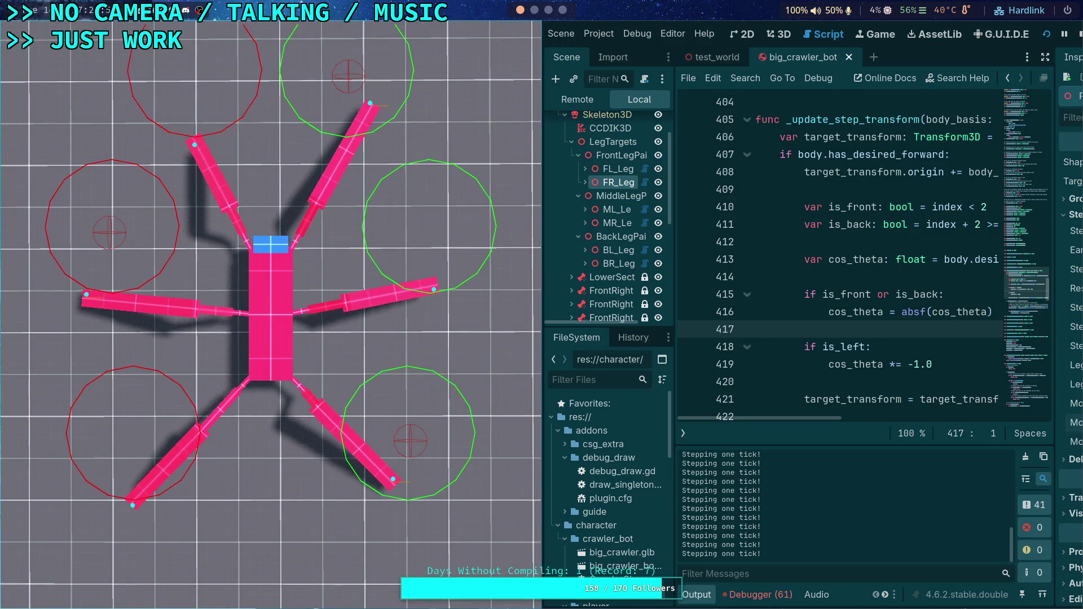
key(period)
key(period)
key(period)
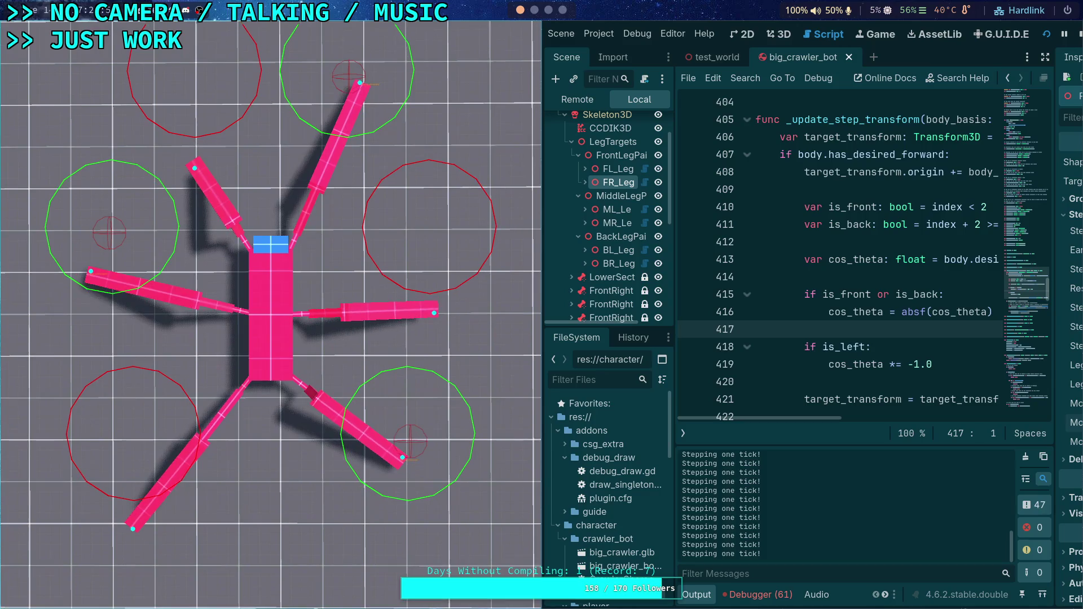
key(period)
key(period)
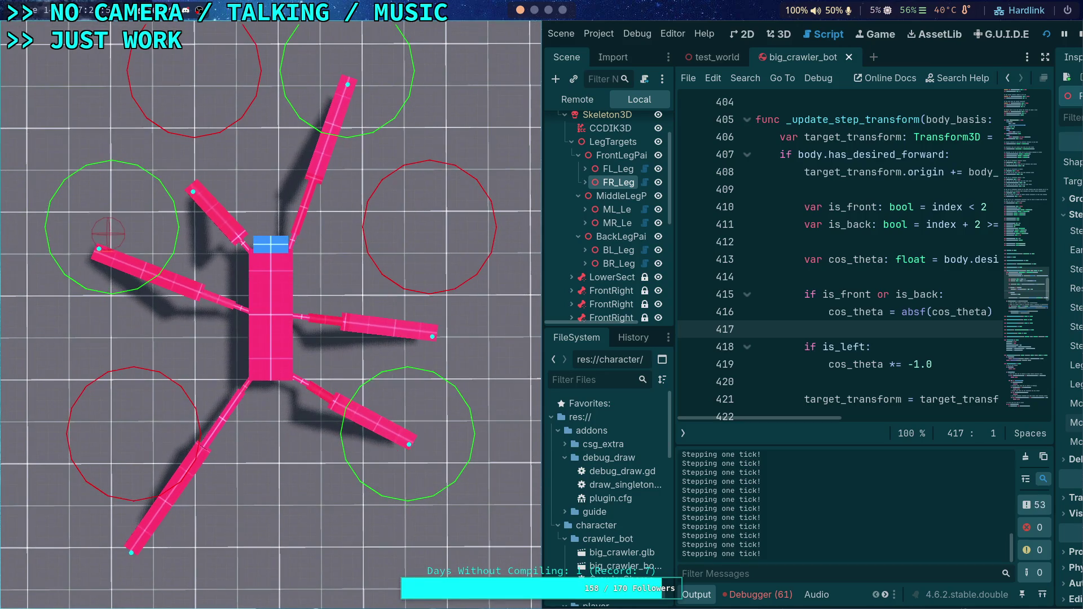
key(period)
key(period)
key(period)
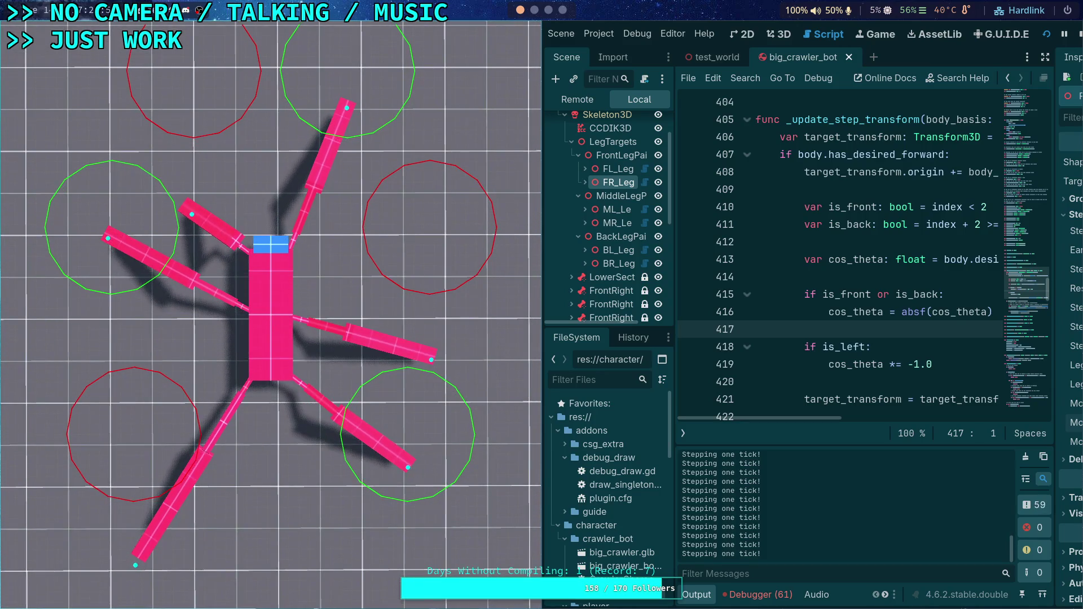
key(period)
key(period)
key(period)
key(period)
key(period)
key(period)
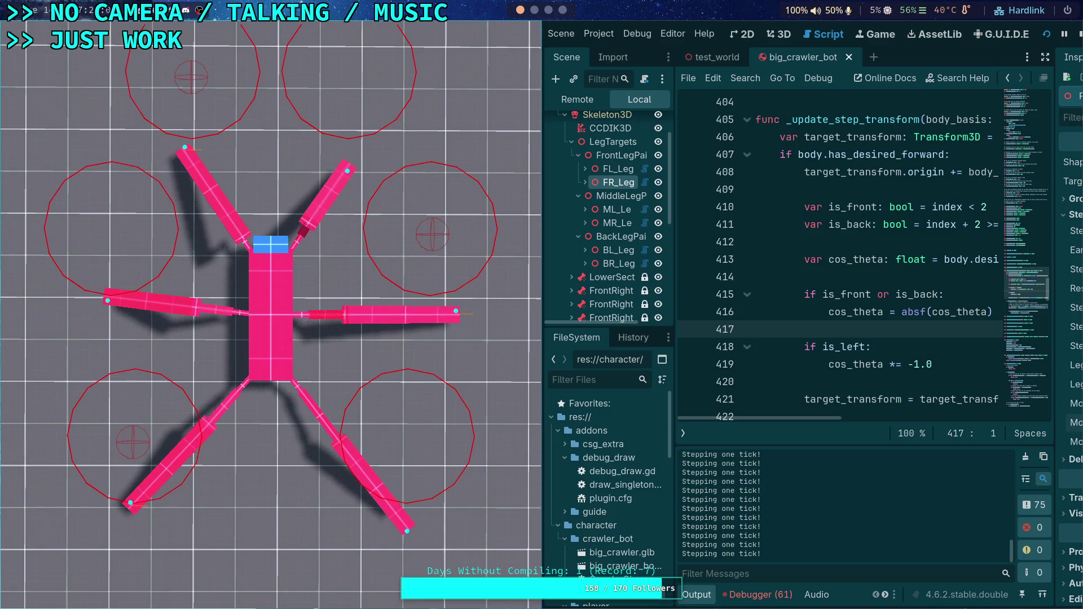
- Slow the time scale to 0.25, frame-step through more leg steps, then stop the game
key(minus)
key(period)
key(period)
key(period)
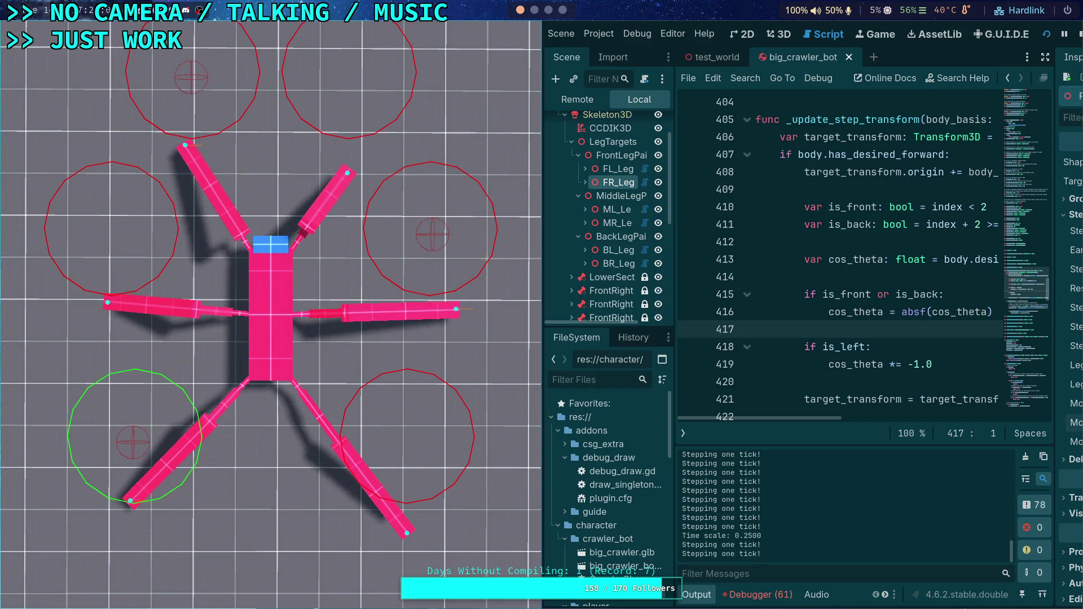
key(period)
key(period)
key(period)
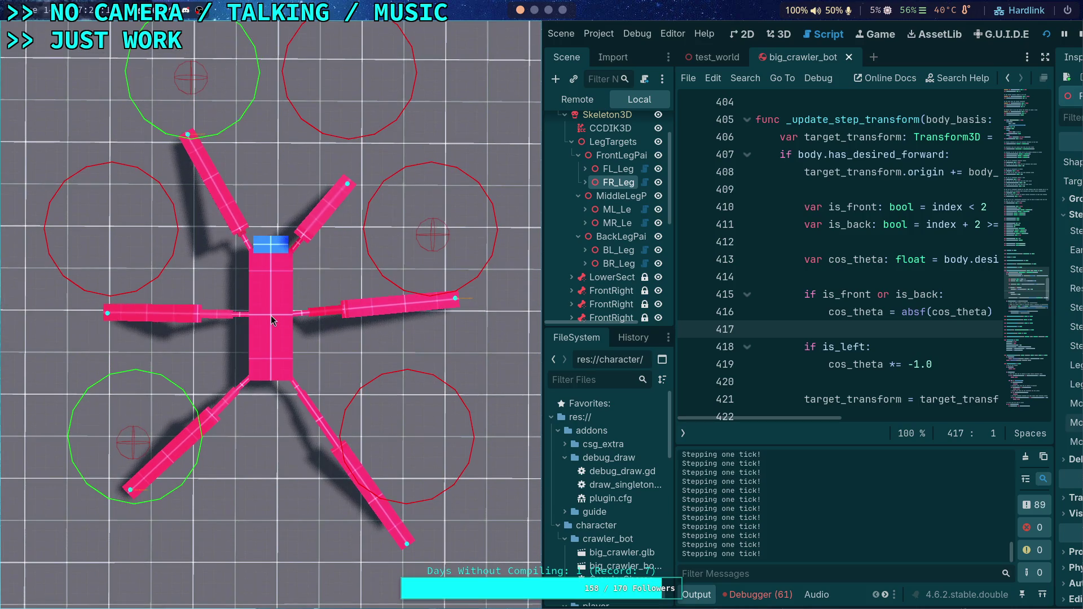
key(period)
key(period)
key(period)
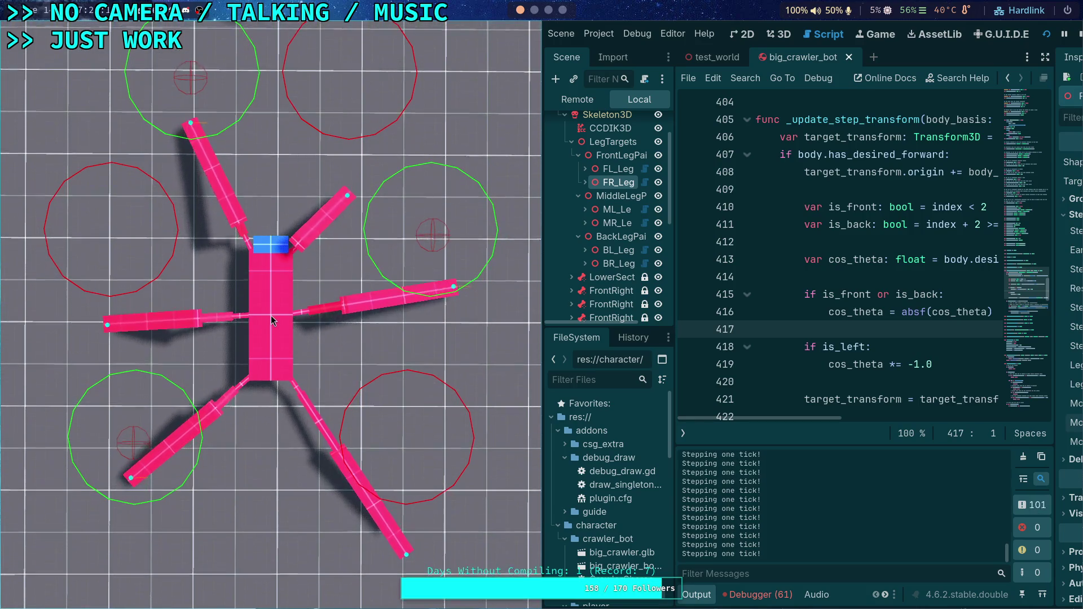
key(period)
key(period)
key(period)
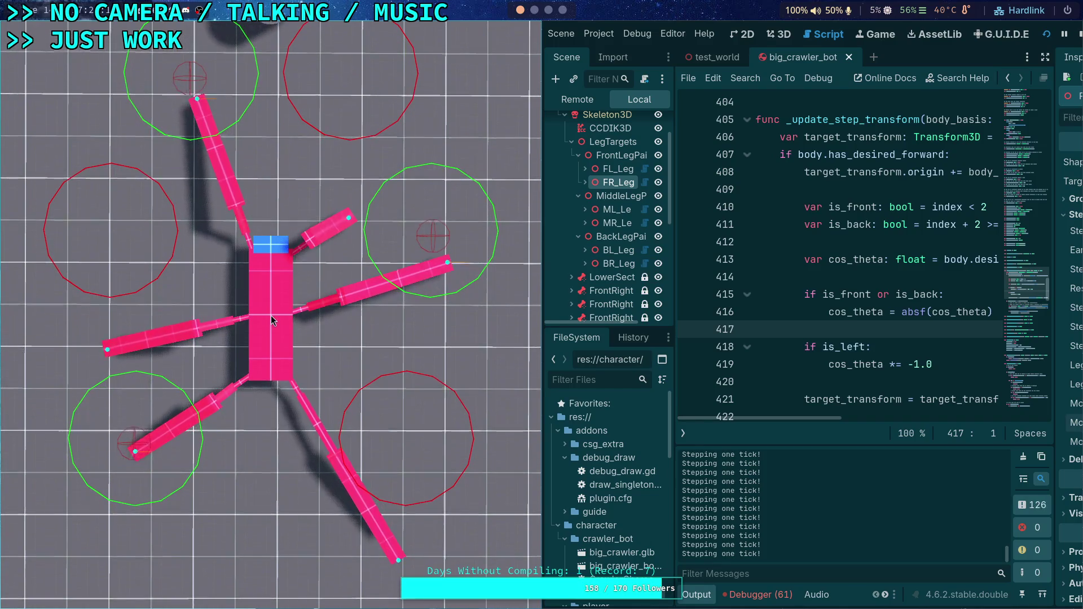
key(period)
key(period)
key(period)
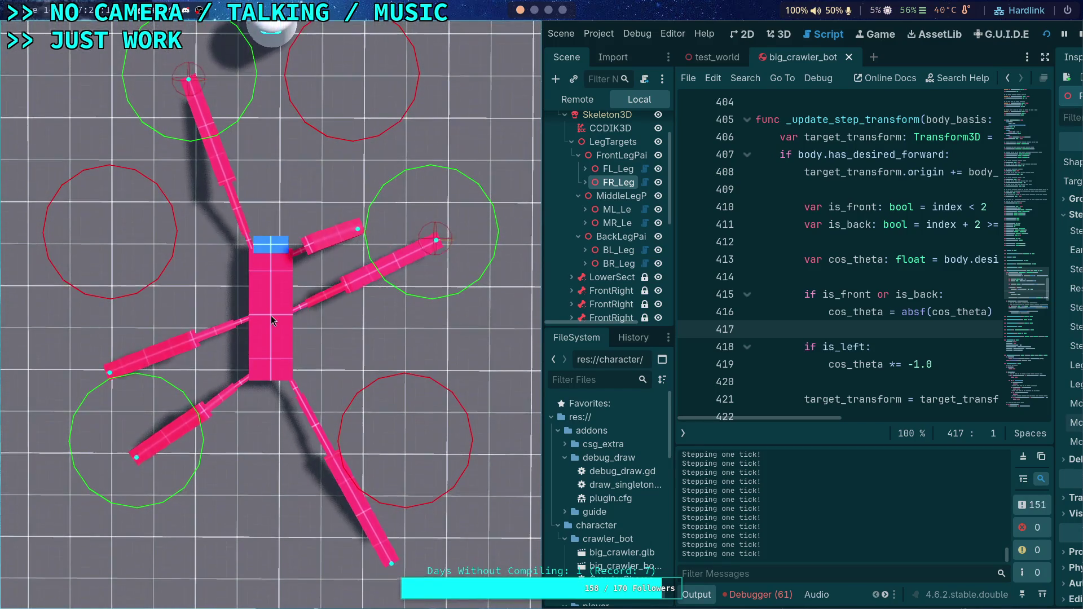
key(period)
key(period)
key(period)
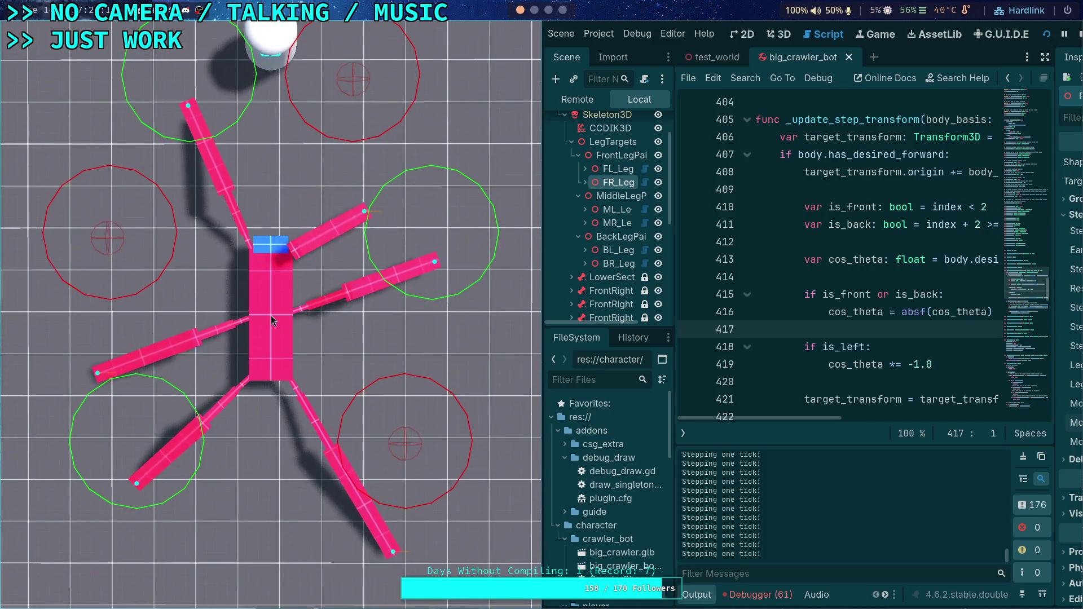
key(period)
key(period)
key(period)
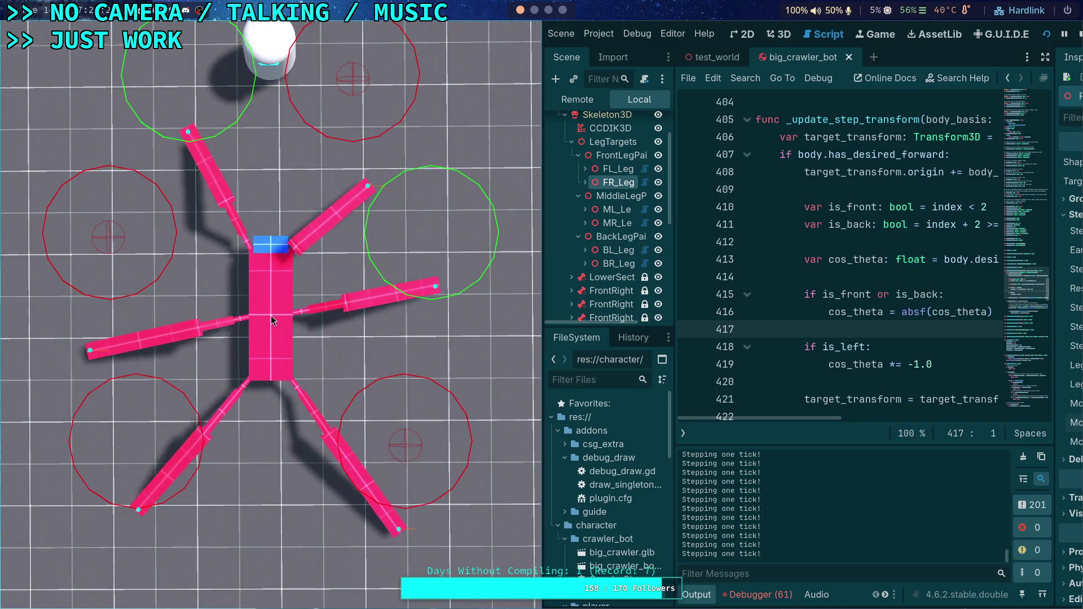
key(period)
key(period)
key(period)
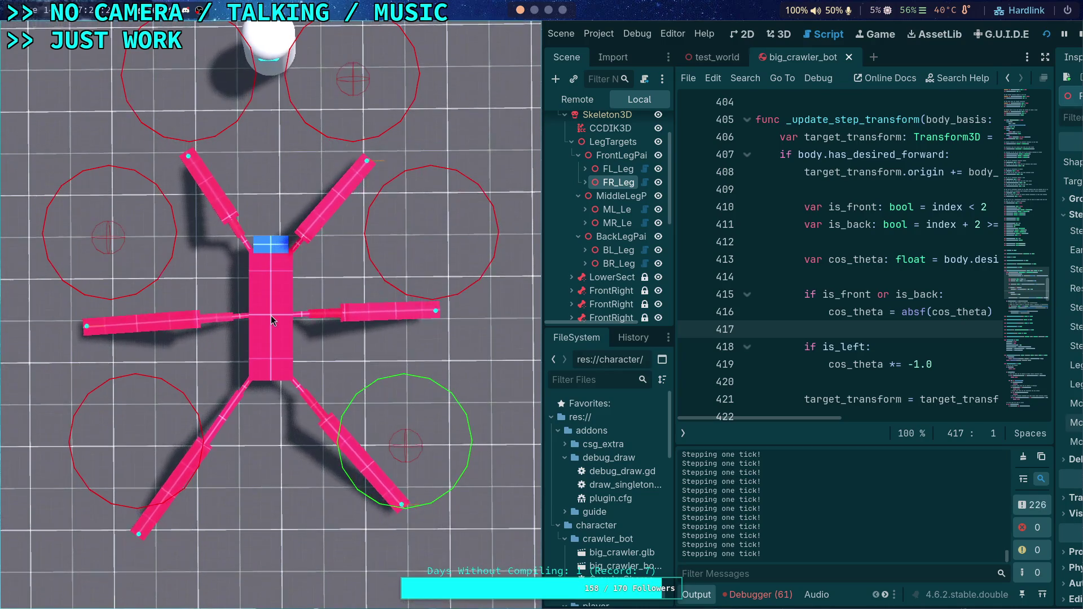
key(period)
key(period)
key(period)
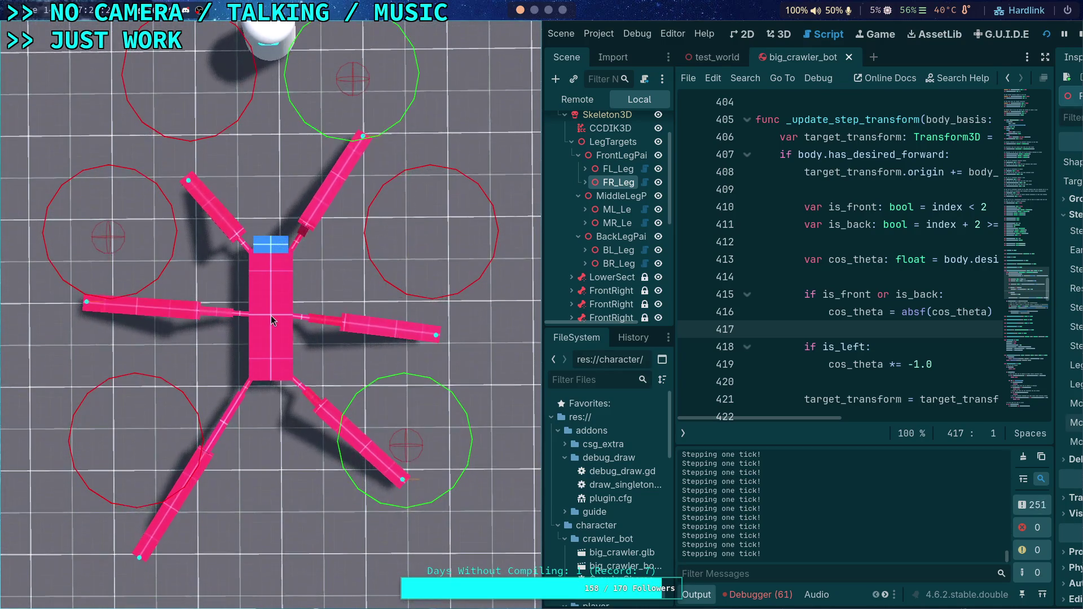
key(period)
key(period)
key(period)
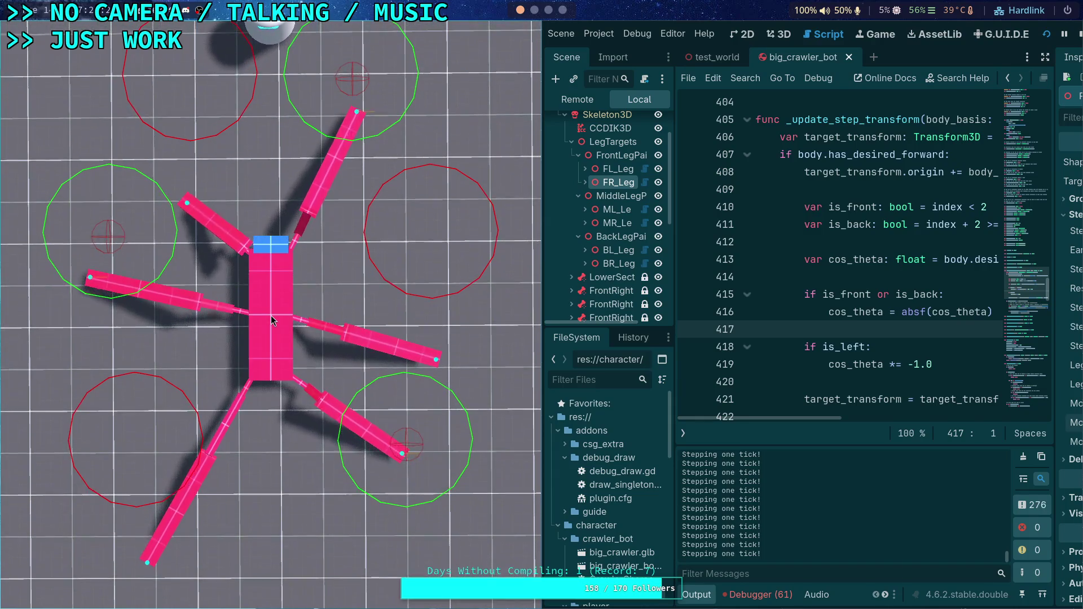
key(period)
key(period)
key(period)
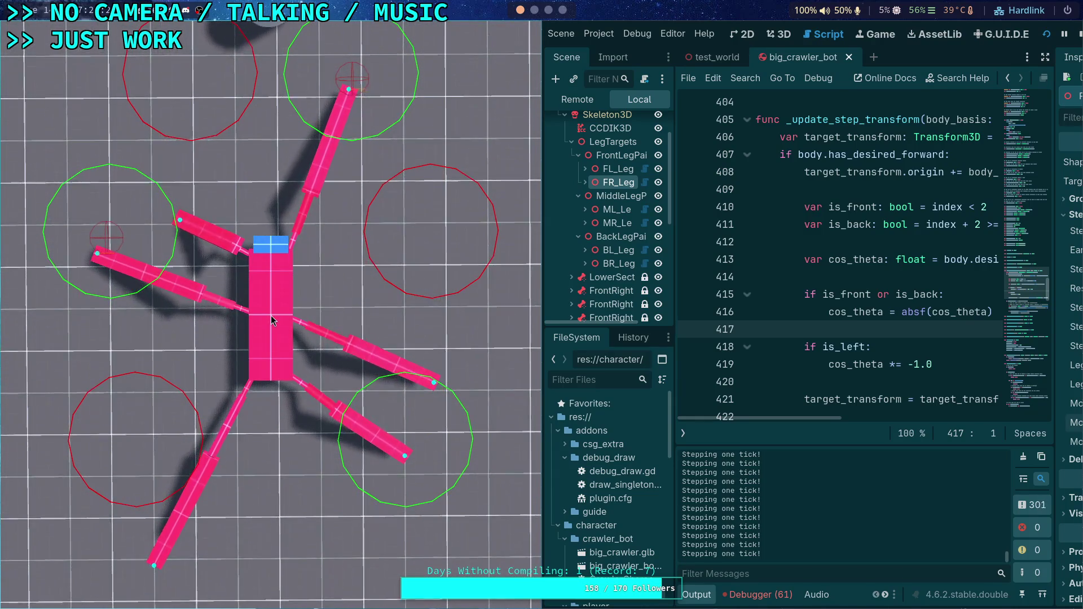
key(period)
key(period)
key(period)
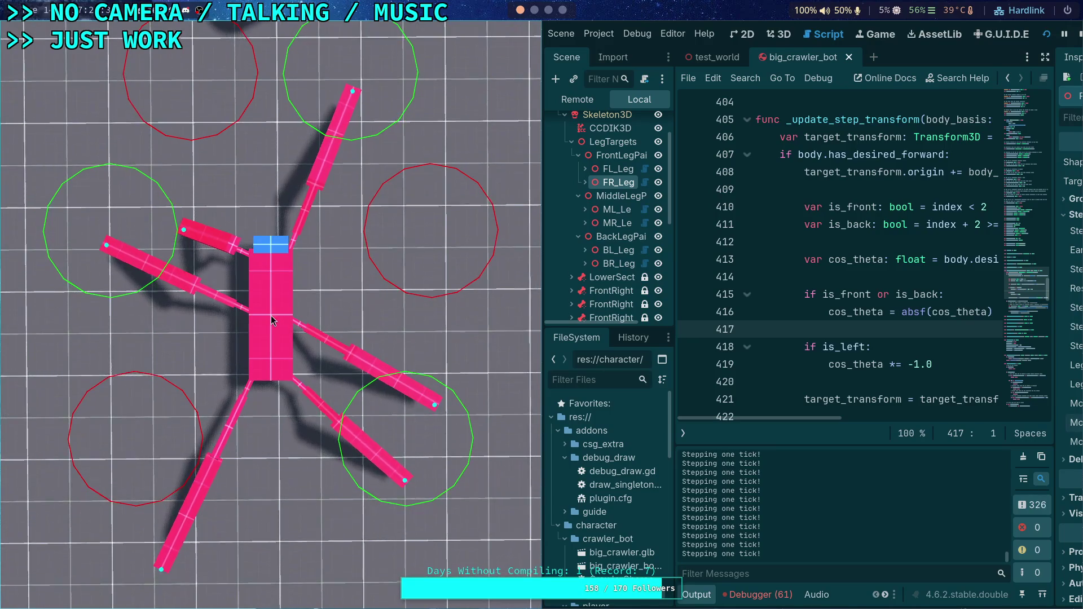
key(period)
key(period)
key(period)
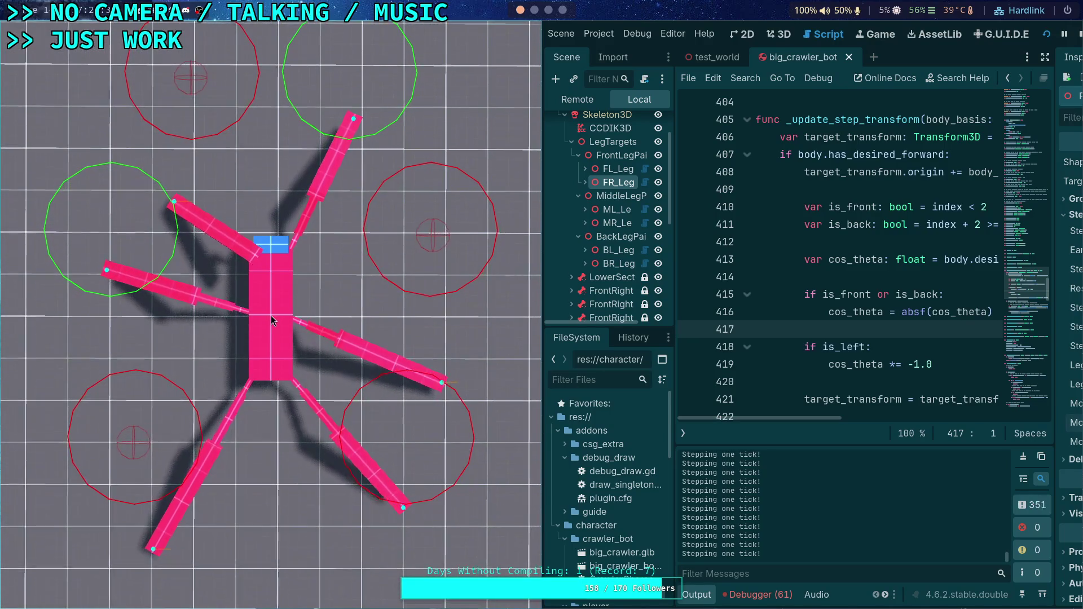
key(period)
key(period)
key(period)
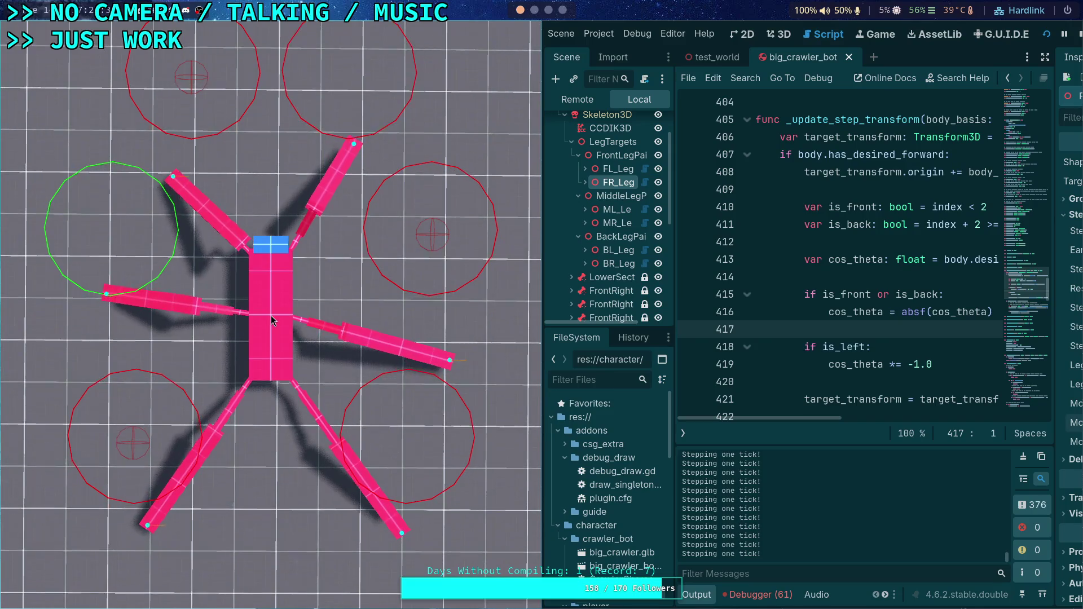
key(period)
key(period)
key(period)
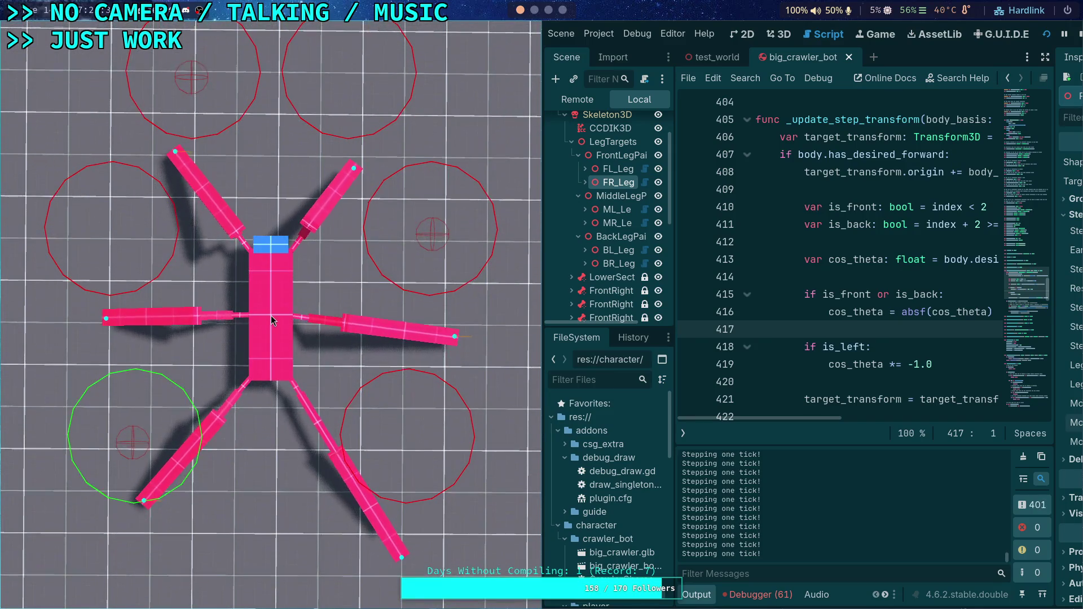
key(period)
key(period)
key(period)
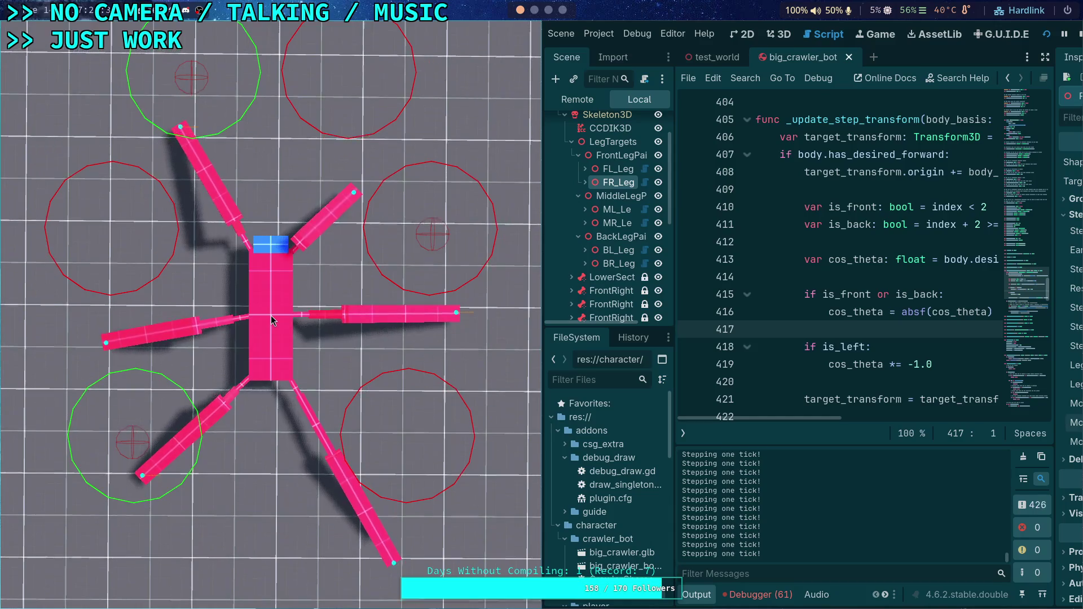
key(period)
key(period)
key(period)
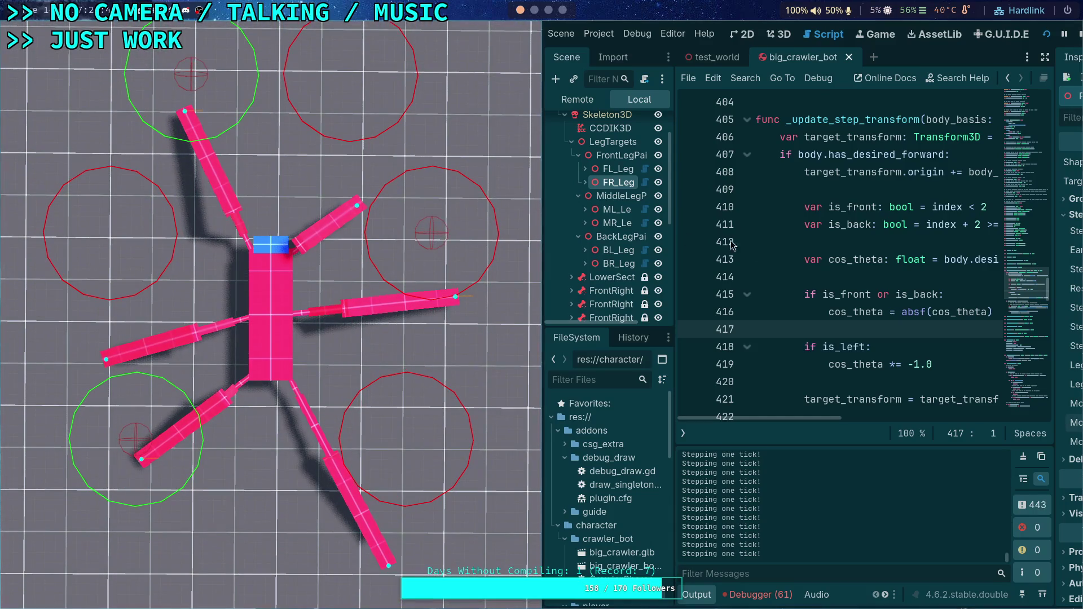
click(1080, 35)
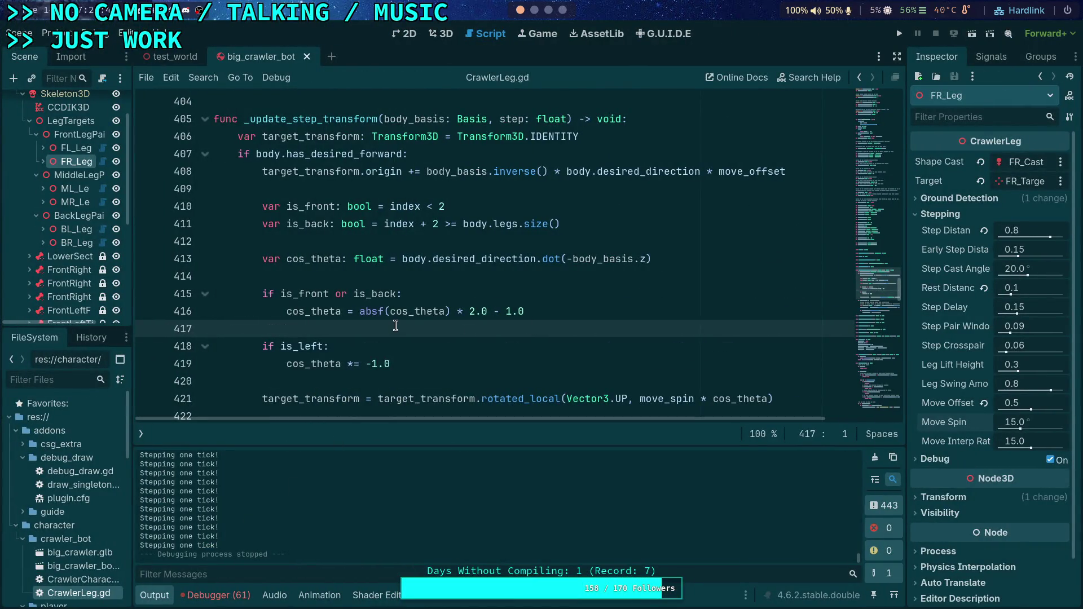
- Scroll CrawlerLeg.gd to start_step and can_start_step, then show the Editor > Editor Layout choices
scroll(396, 325, down, 20)
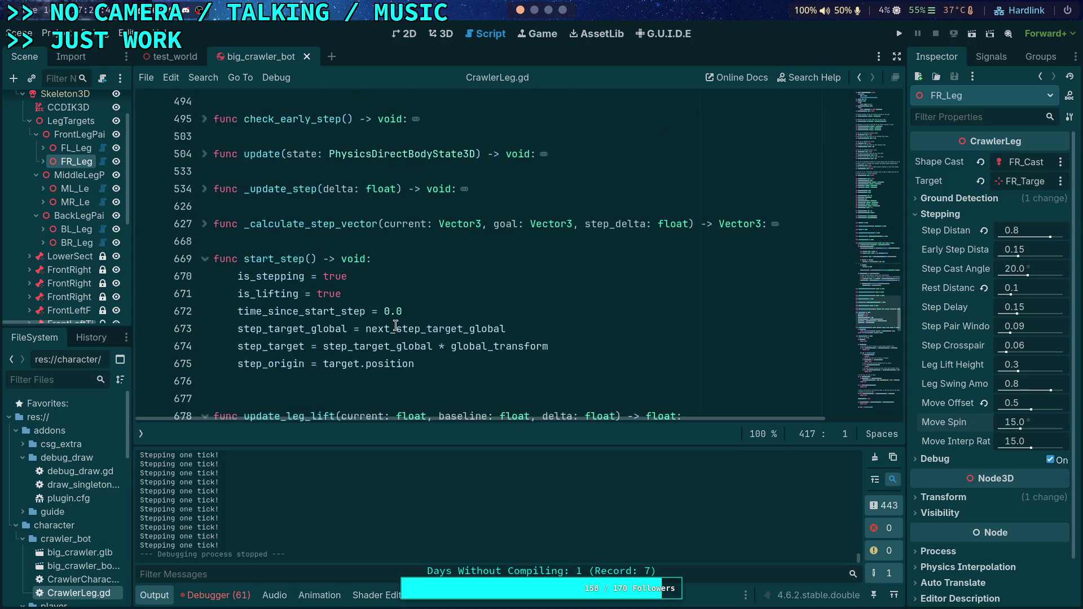
scroll(396, 326, down, 3)
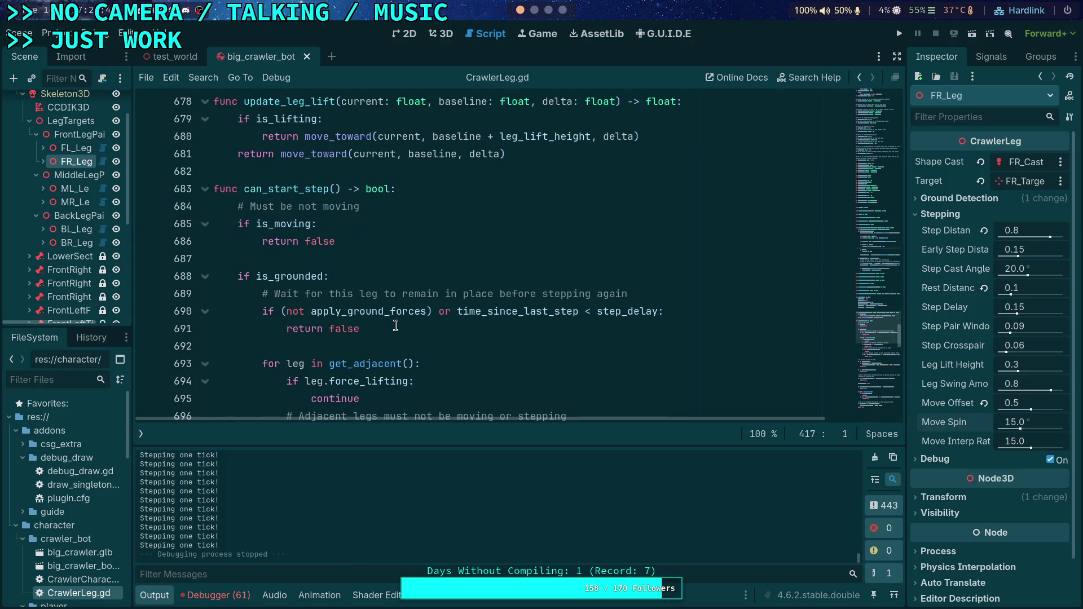
scroll(395, 326, down, 4)
scroll(395, 325, up, 8)
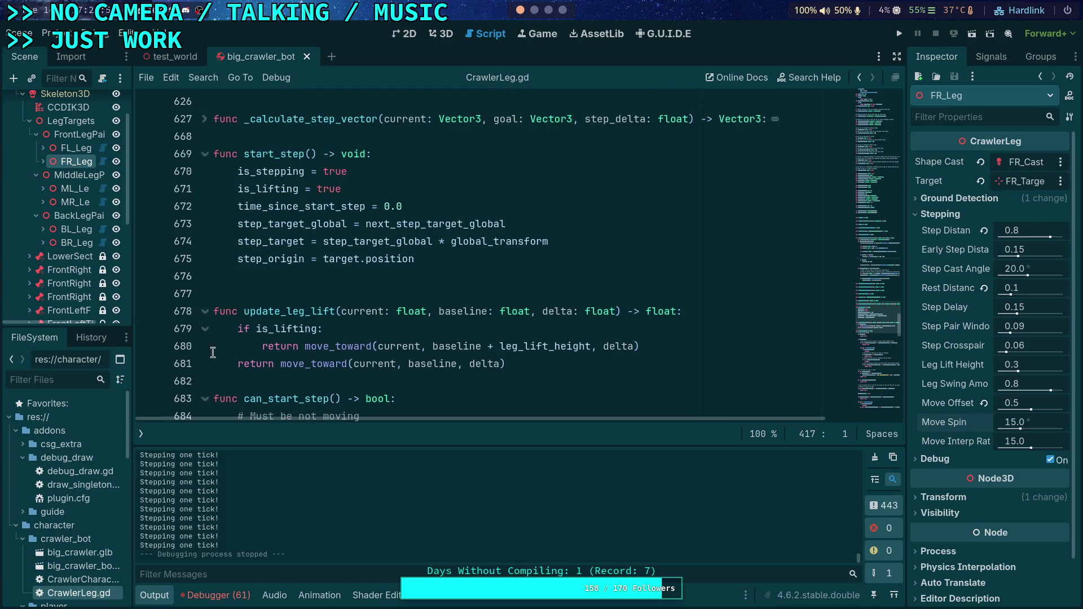
click(127, 34)
mouse_move(289, 100)
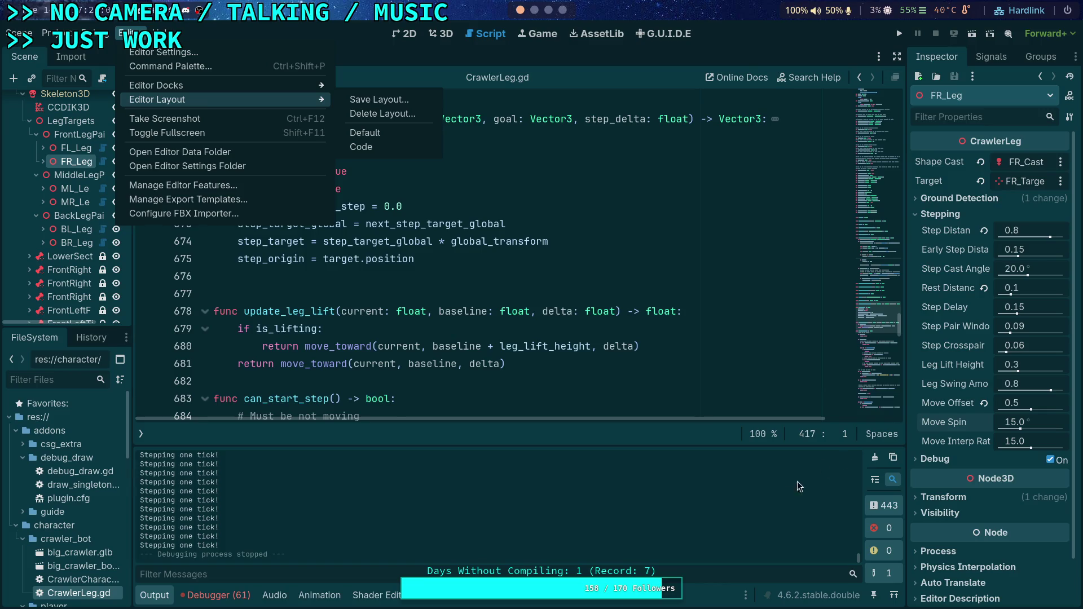
- Inspect the ML_Leg, MR_Leg and FL_Leg stepping settings in the Scene tree
click(71, 191)
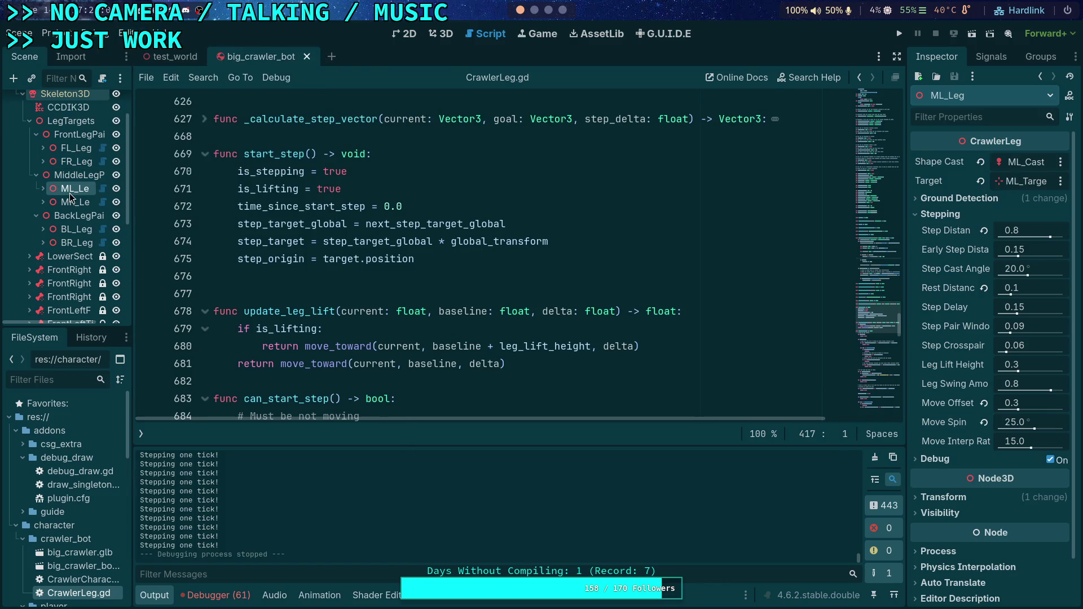
click(70, 202)
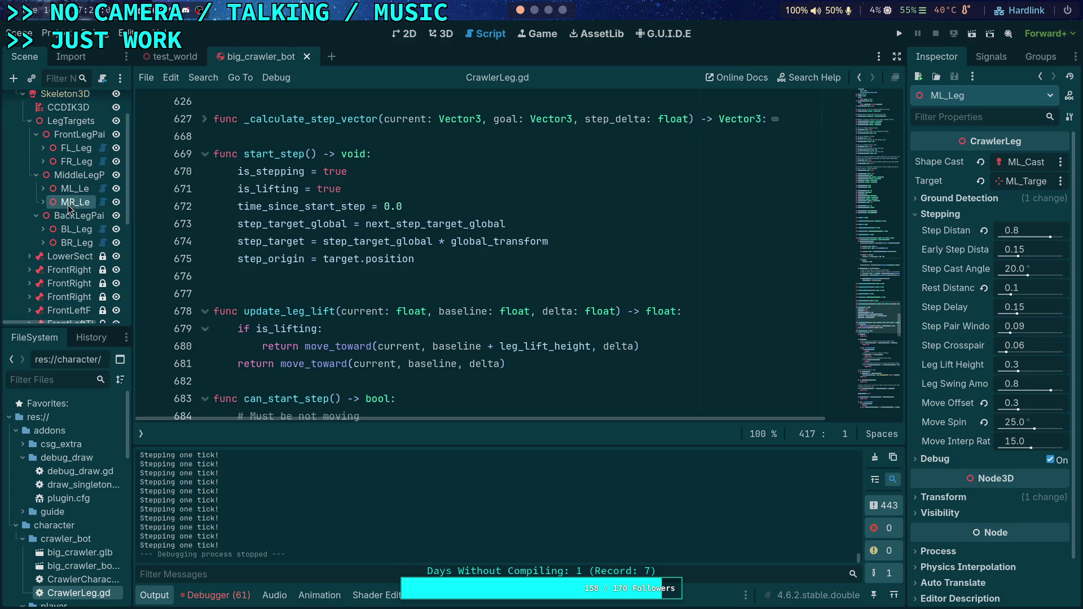
click(74, 148)
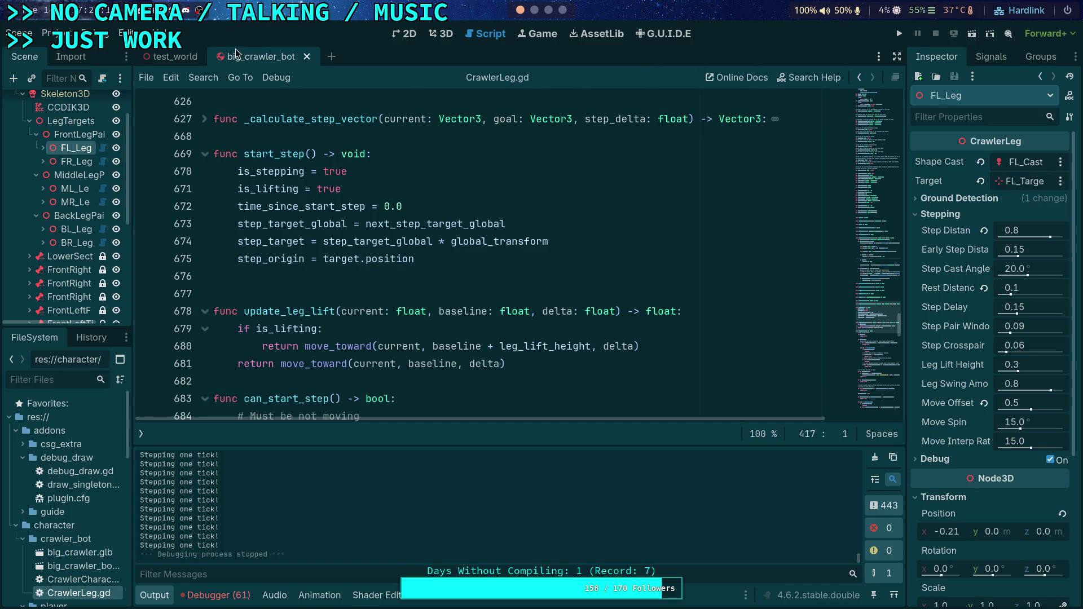
- Close big_crawler_bot, uncheck Camera3D's Current, and run the project to playtest
click(308, 57)
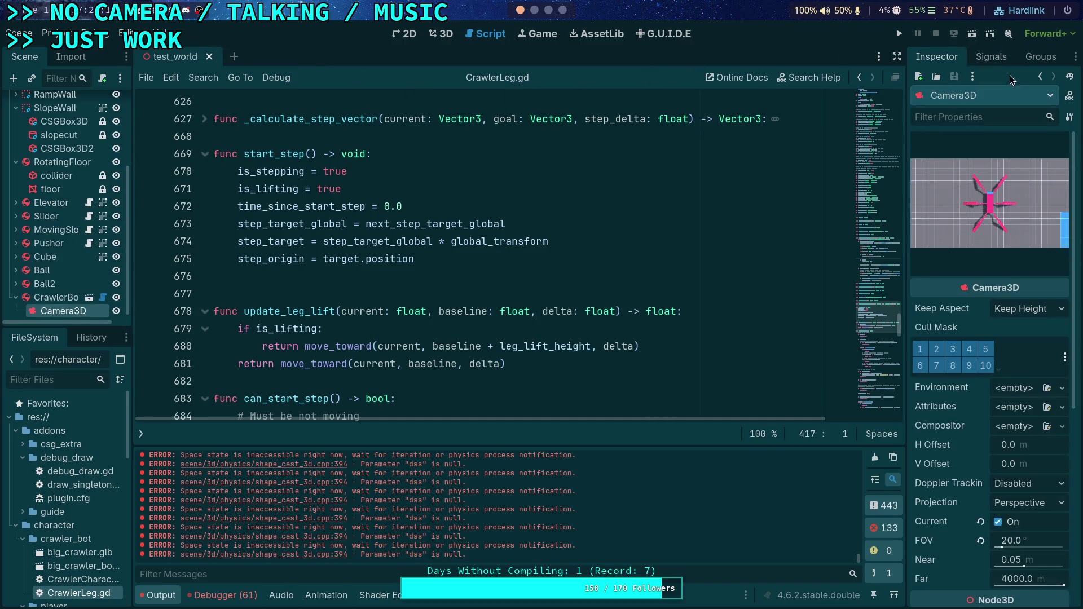
click(998, 521)
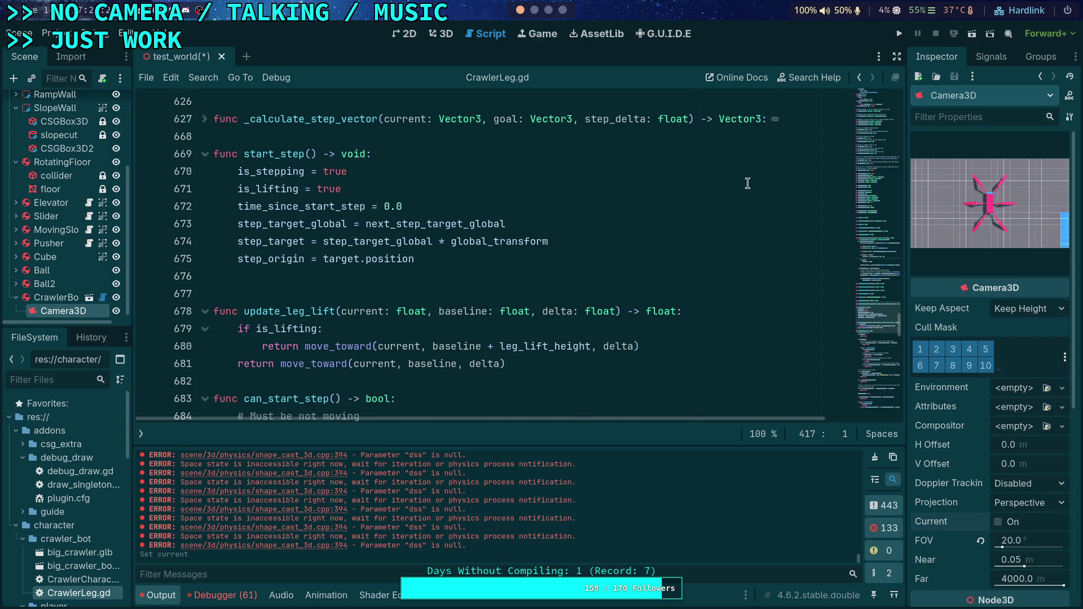
click(900, 34)
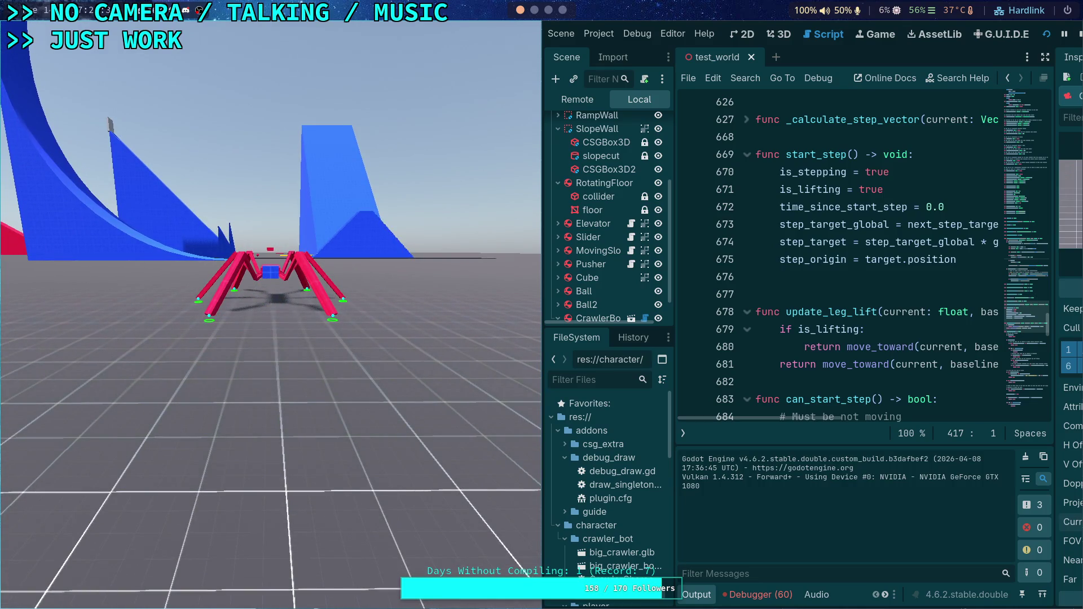
- Stop the playtest and hide the bottom Output panel to enlarge the script view
click(1080, 36)
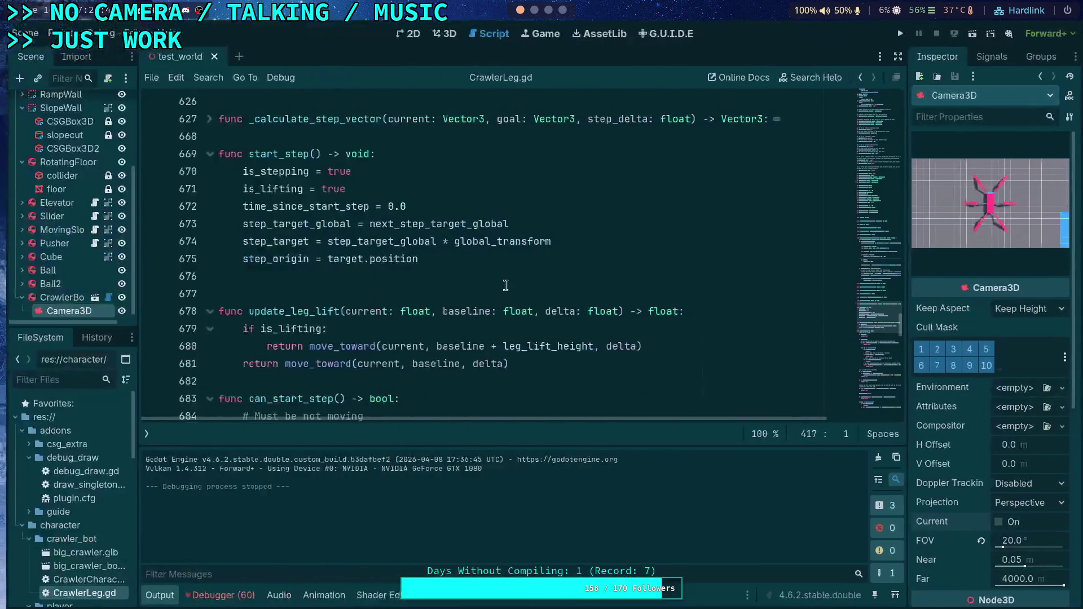
click(156, 595)
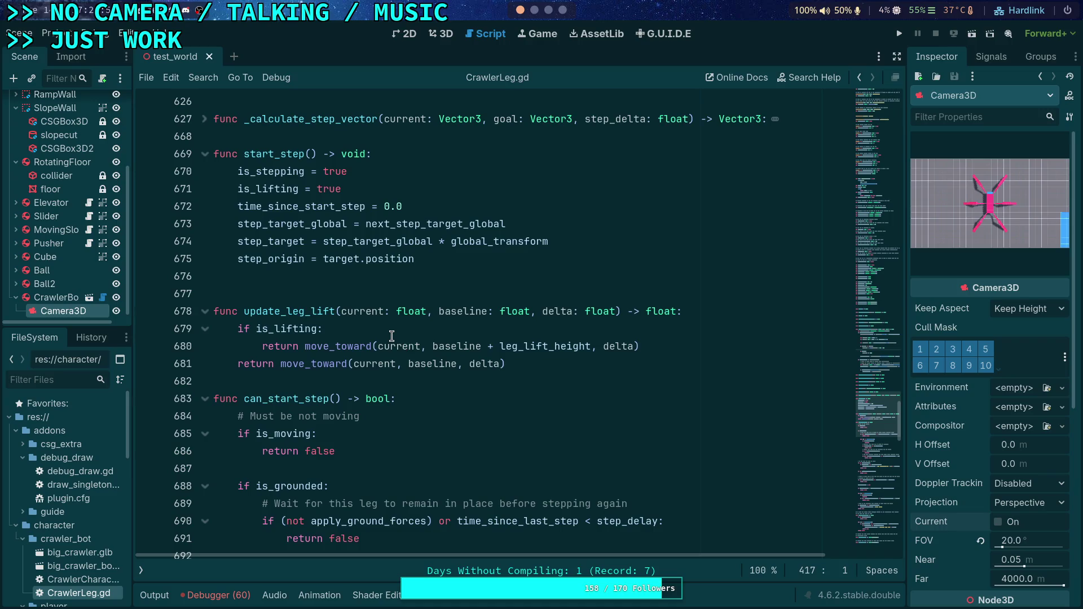
- Indent blank line 676 and fold can_start_step, update_leg_lift, should_sync_step and start_step
click(465, 276)
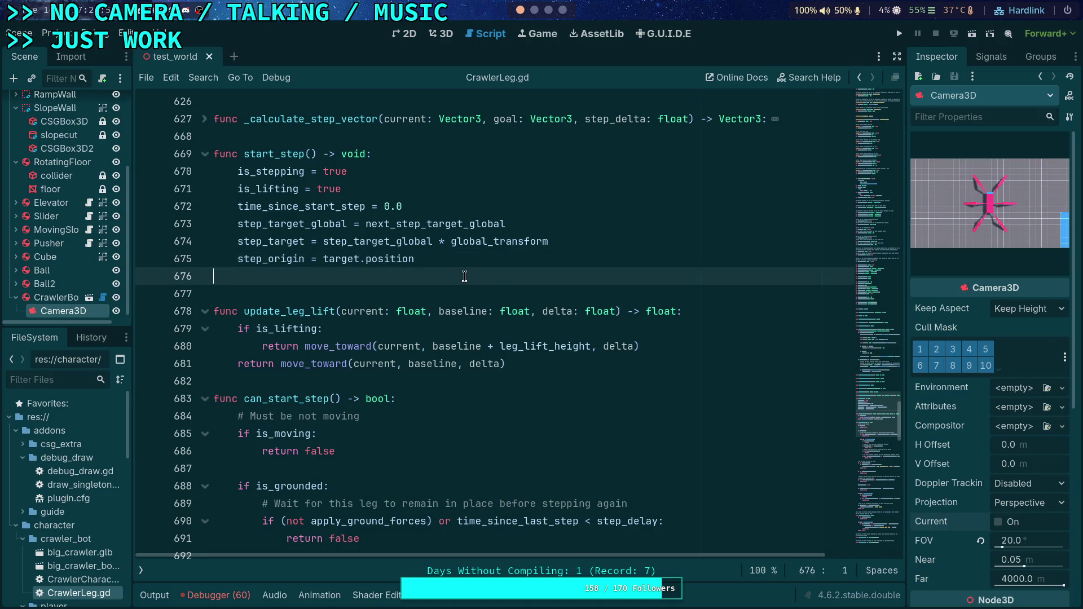
key(Tab)
scroll(481, 352, down, 3)
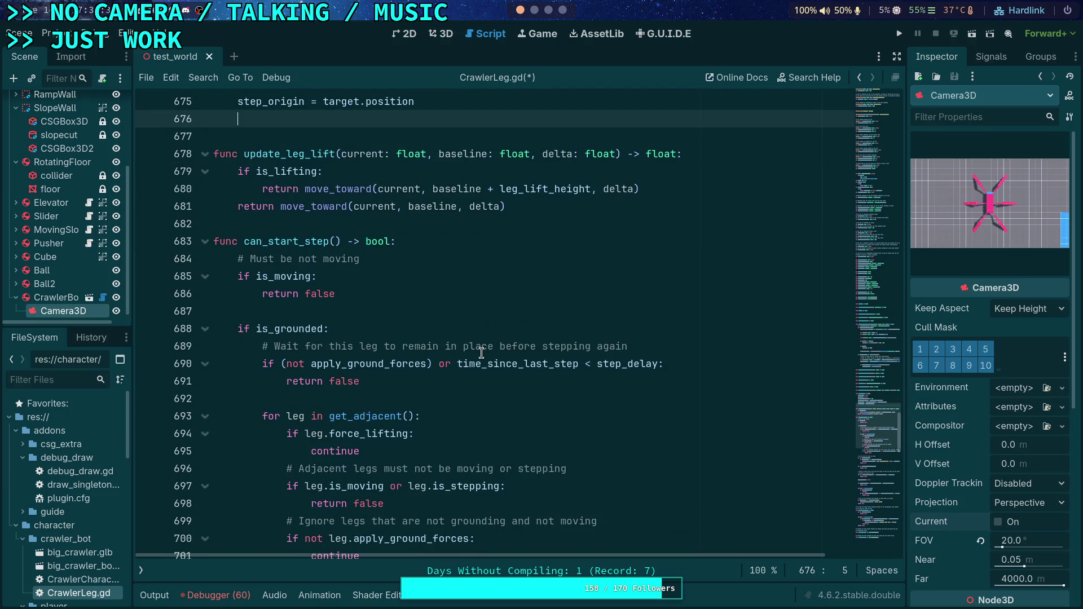
scroll(481, 353, down, 1)
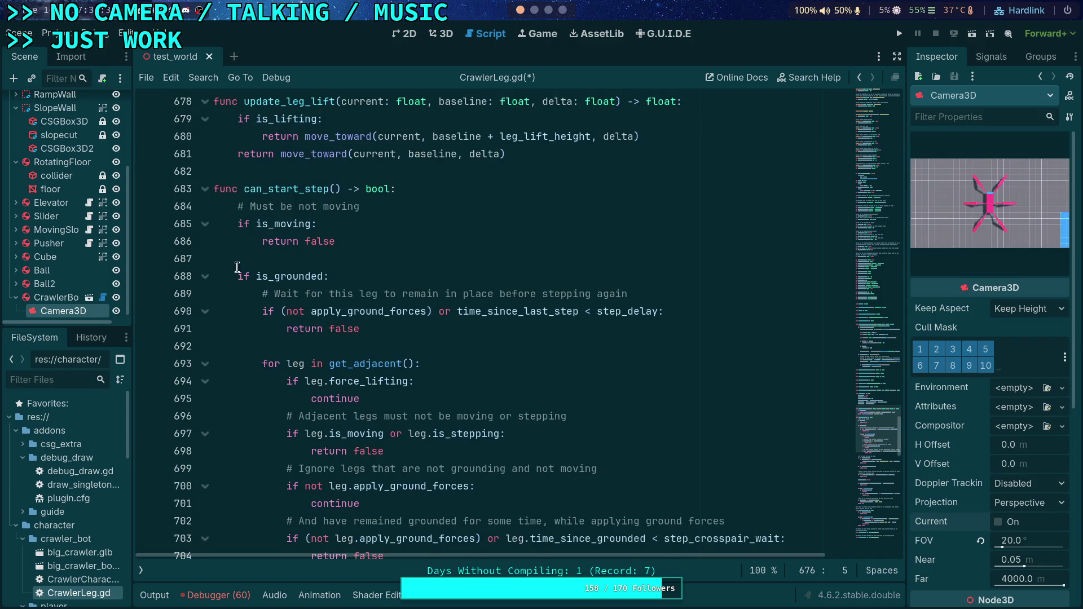
click(206, 198)
click(207, 108)
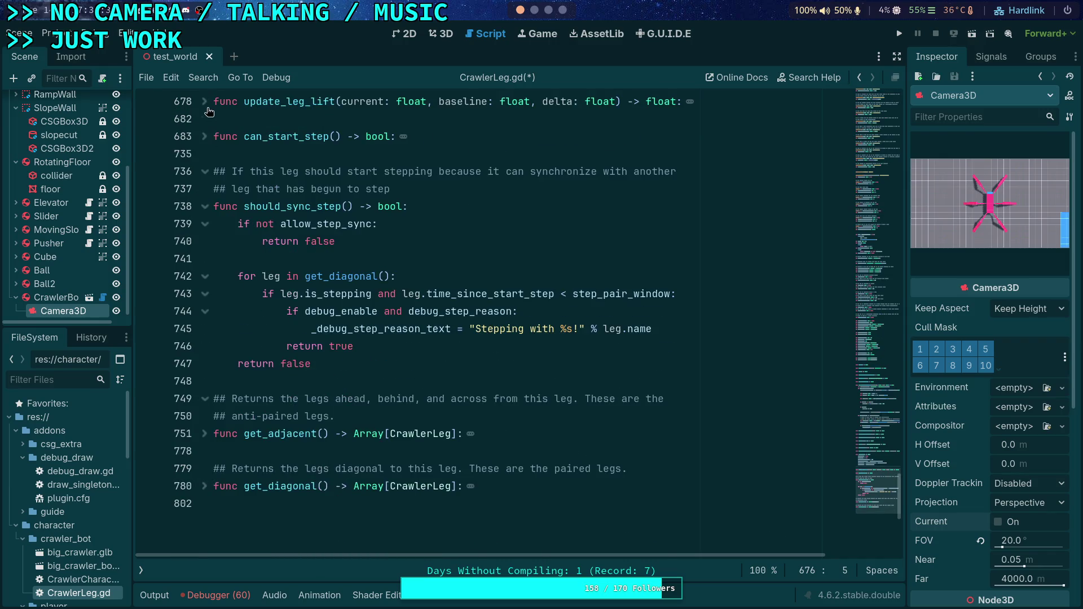
click(205, 207)
scroll(212, 240, up, 5)
click(203, 206)
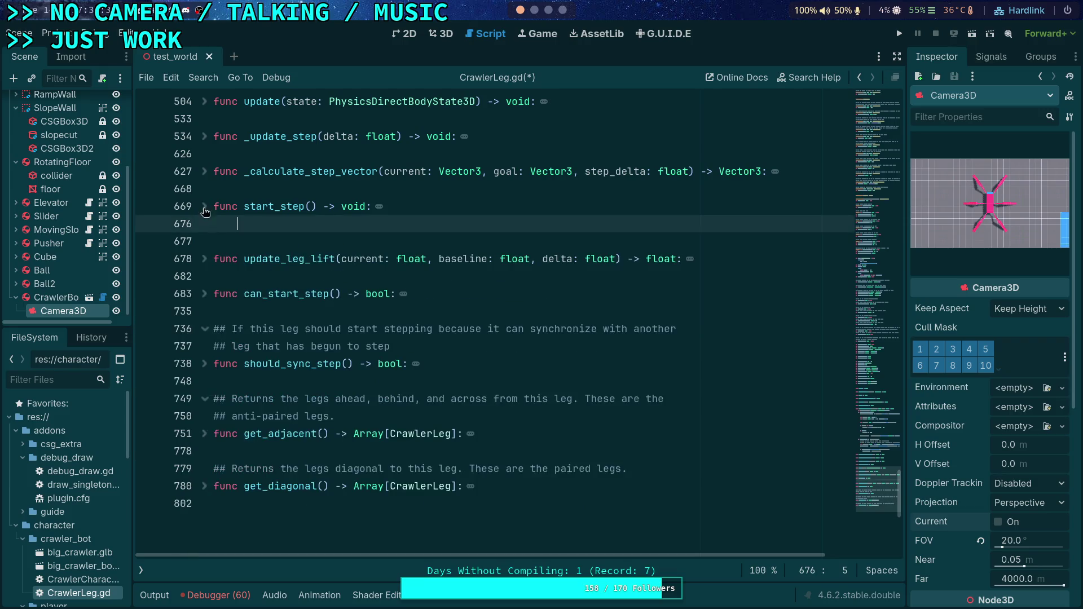
- Expand _update_step and read its leg-speed code below the start_step call
click(208, 169)
click(209, 169)
click(203, 137)
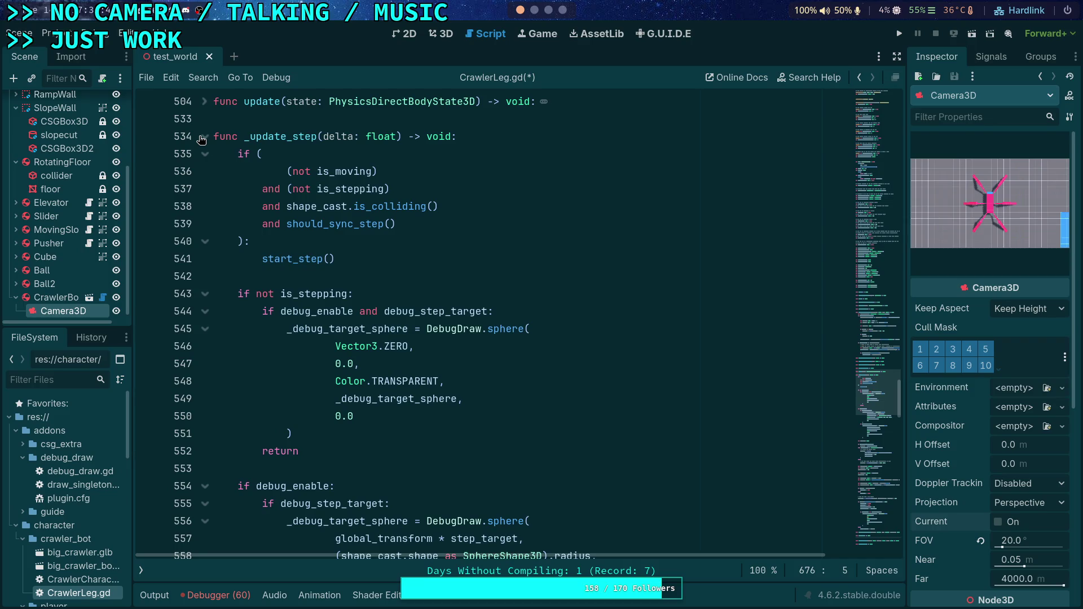
drag(402, 224, 447, 276)
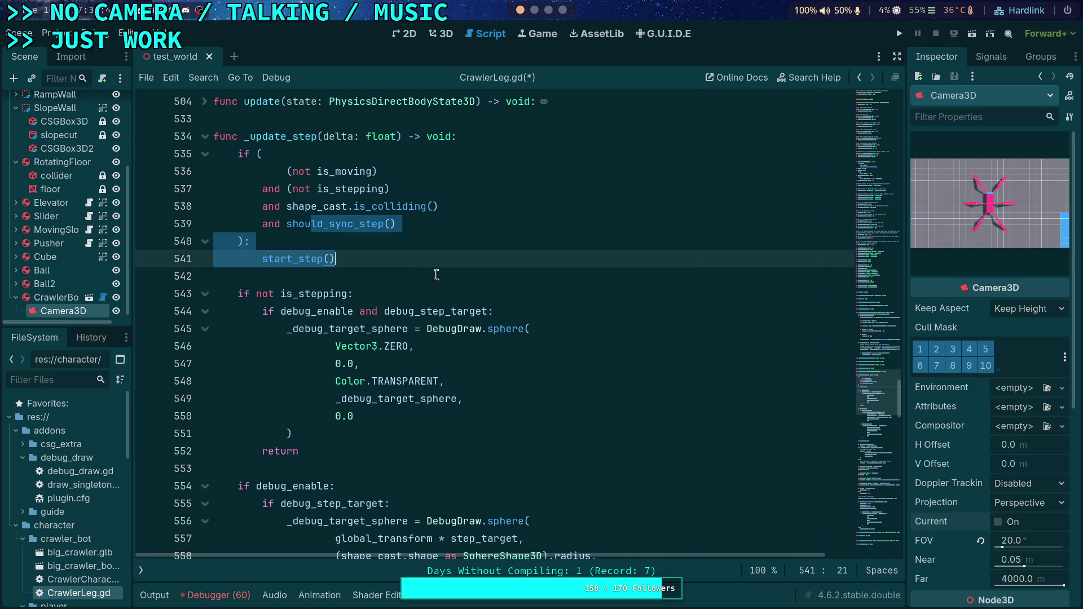
click(414, 275)
scroll(410, 273, down, 6)
scroll(410, 273, down, 7)
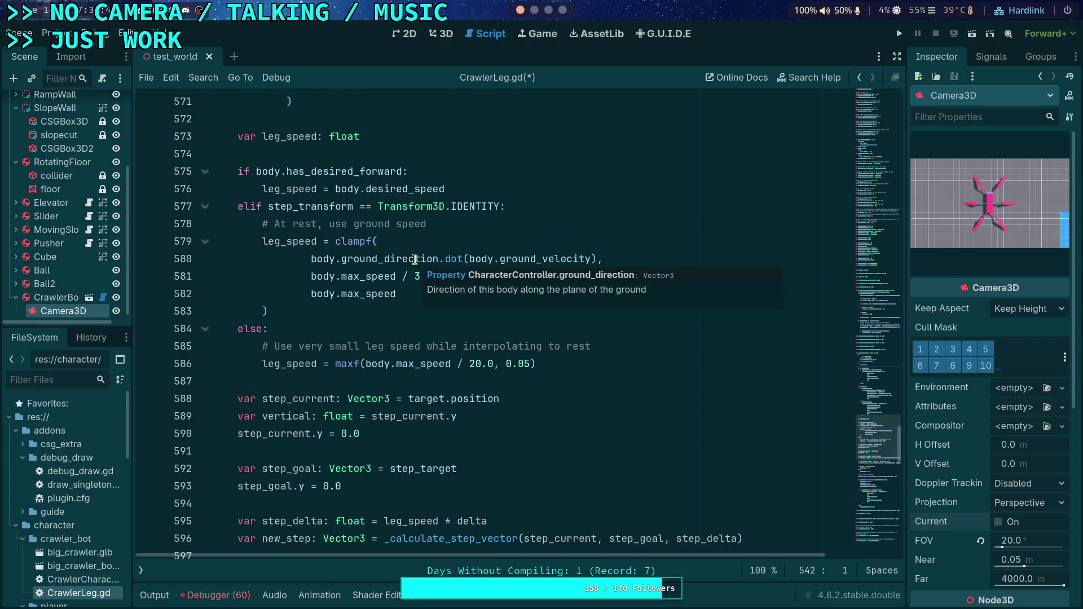
mouse_move(292, 244)
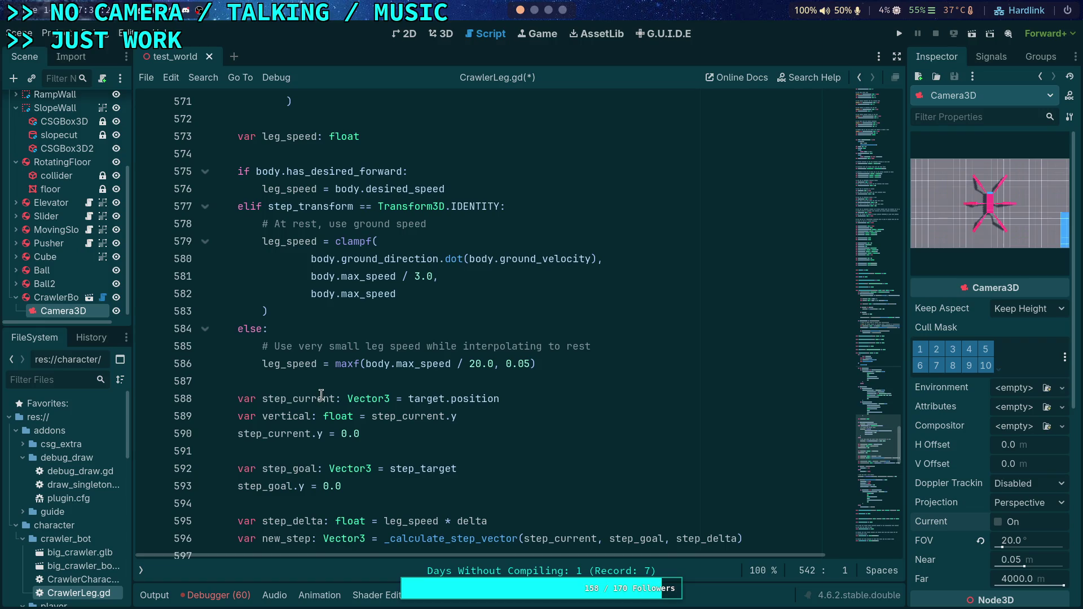
click(617, 366)
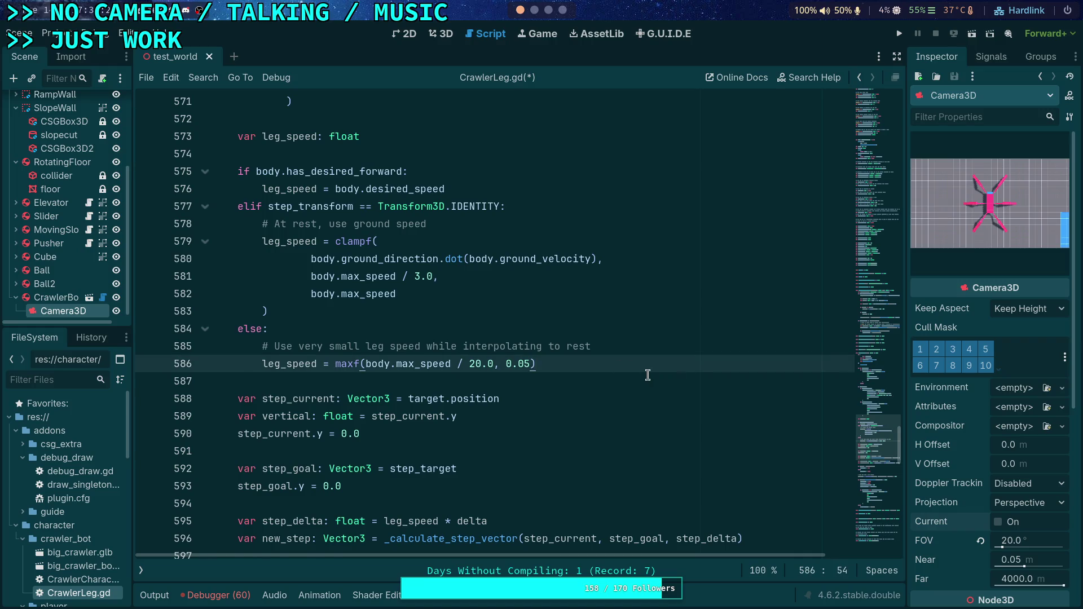
scroll(656, 374, down, 2)
scroll(573, 368, down, 1)
scroll(531, 355, down, 1)
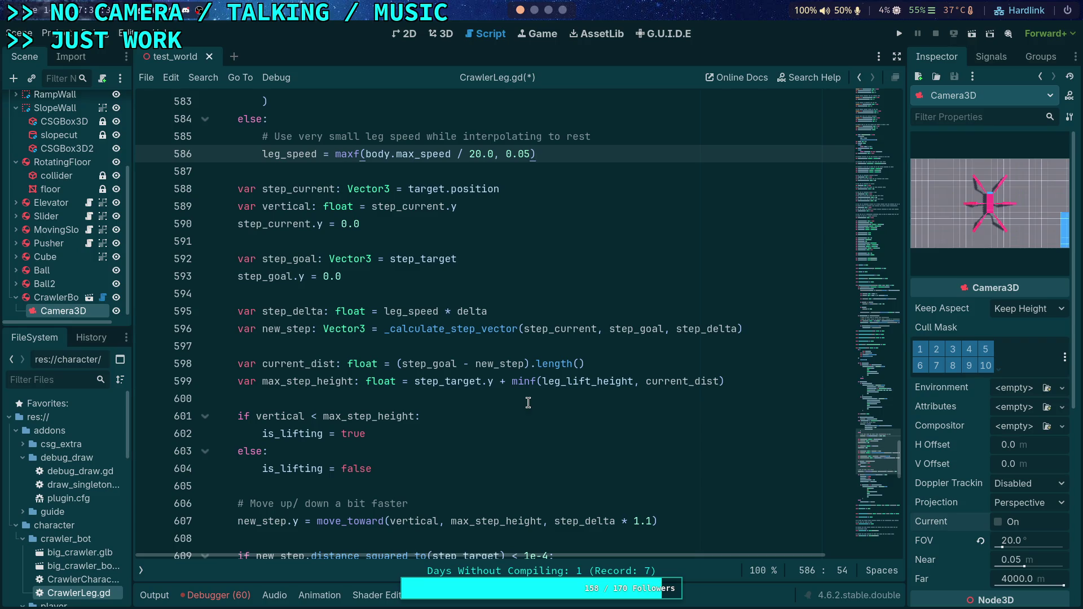
click(605, 351)
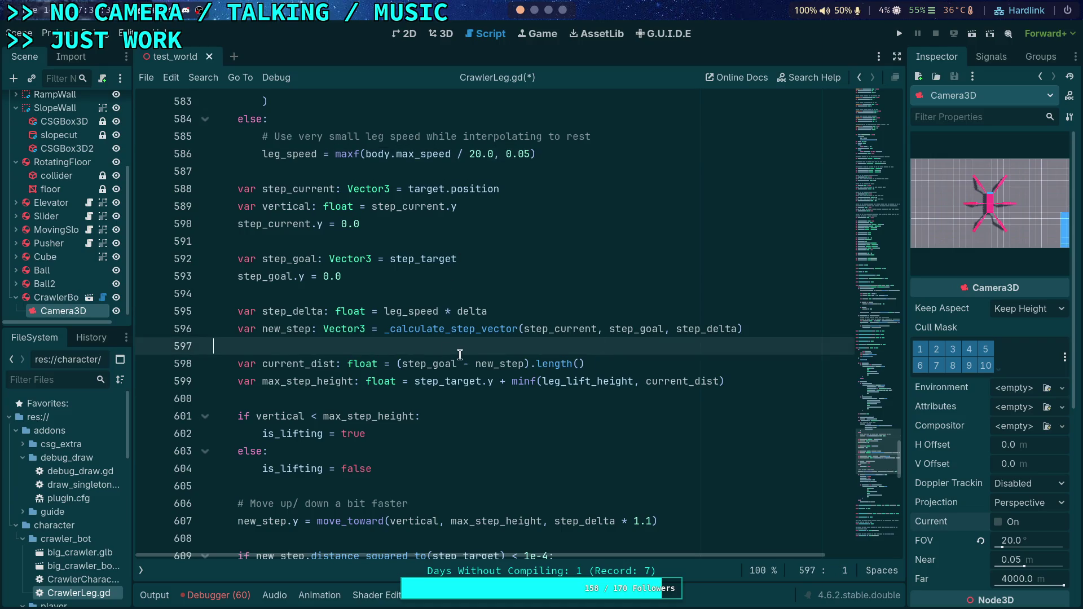
click(335, 365)
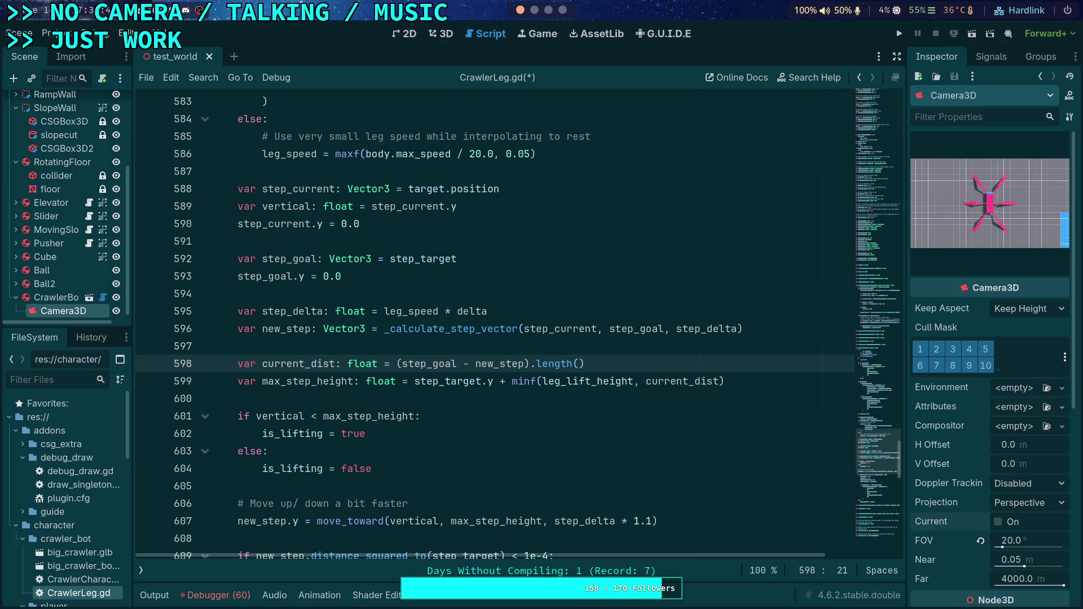
- Insert blank lines above step_delta and paste the current_dist declaration onto line 595
key(Up)
key(Up)
key(Up)
key(Return)
key(Return)
key(Up)
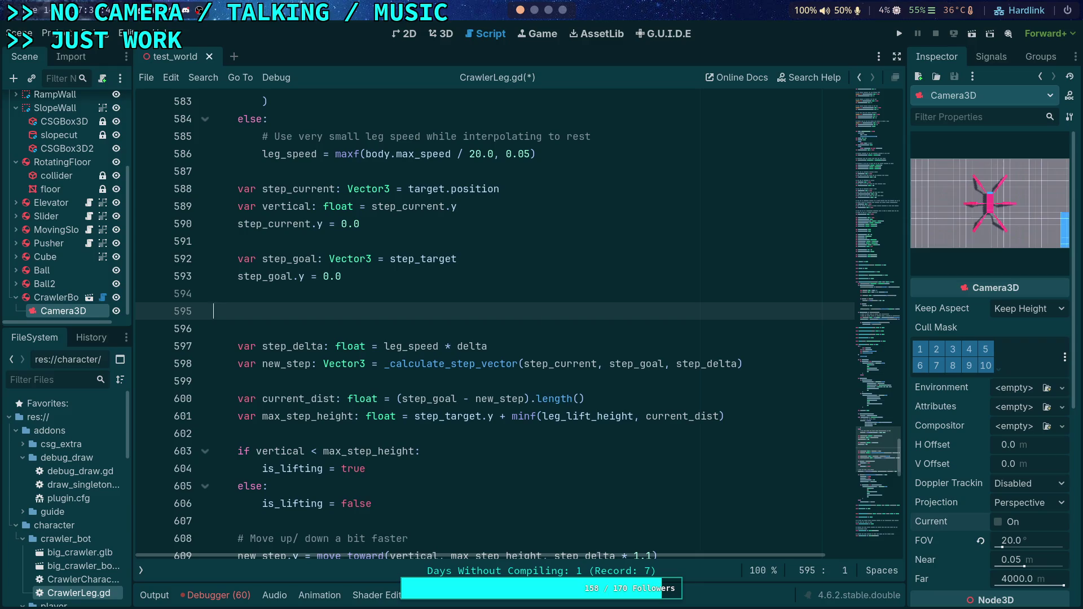
key(ctrl+v)
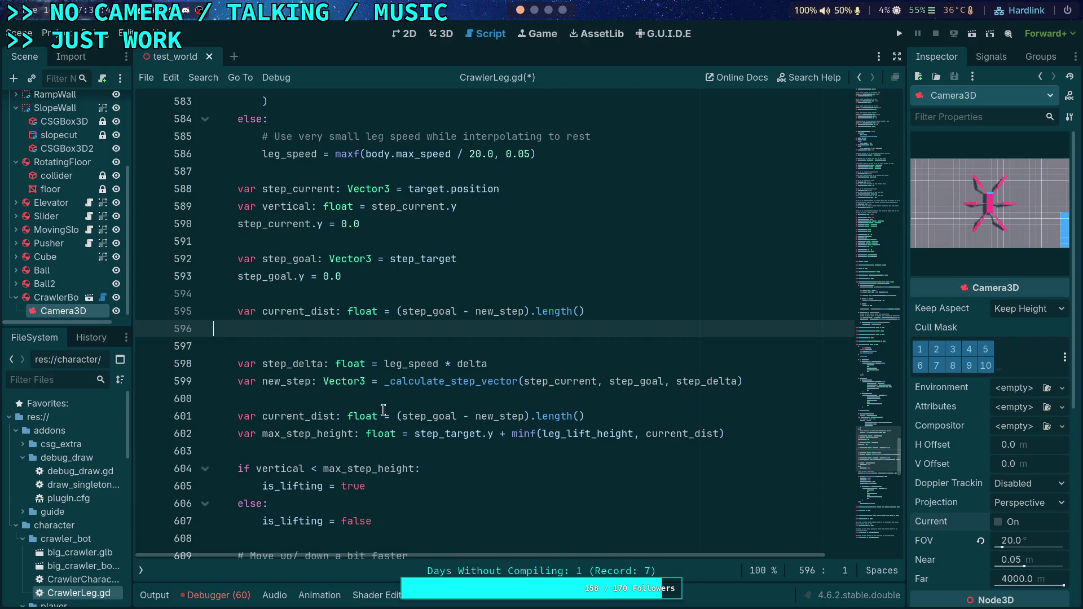
text({)
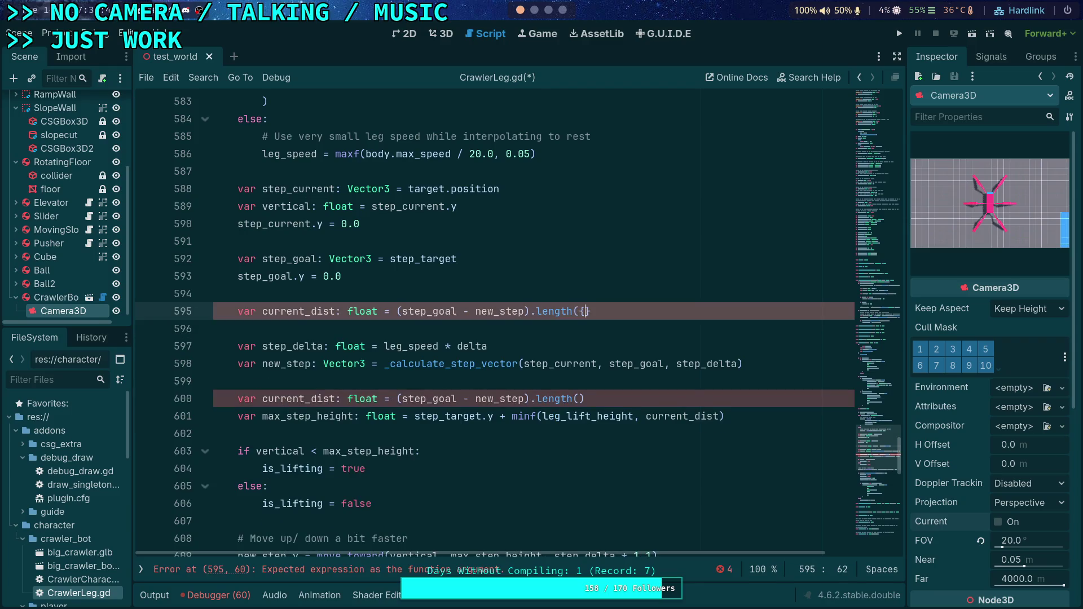
key(BackSpace)
text())
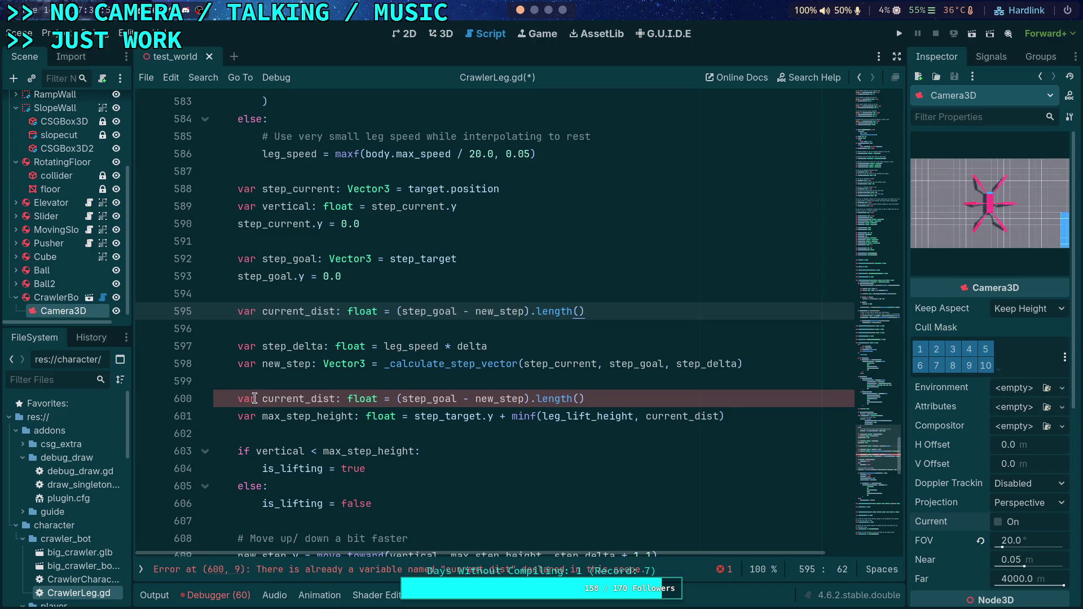
- Strip 'var' and ': float' from line 600, making it a plain current_dist reassignment
double_click(248, 398)
key(Delete)
key(Delete)
key(ctrl+Right)
key(ctrl+shift+Right)
key(ctrl+shift+Right)
key(BackSpace)
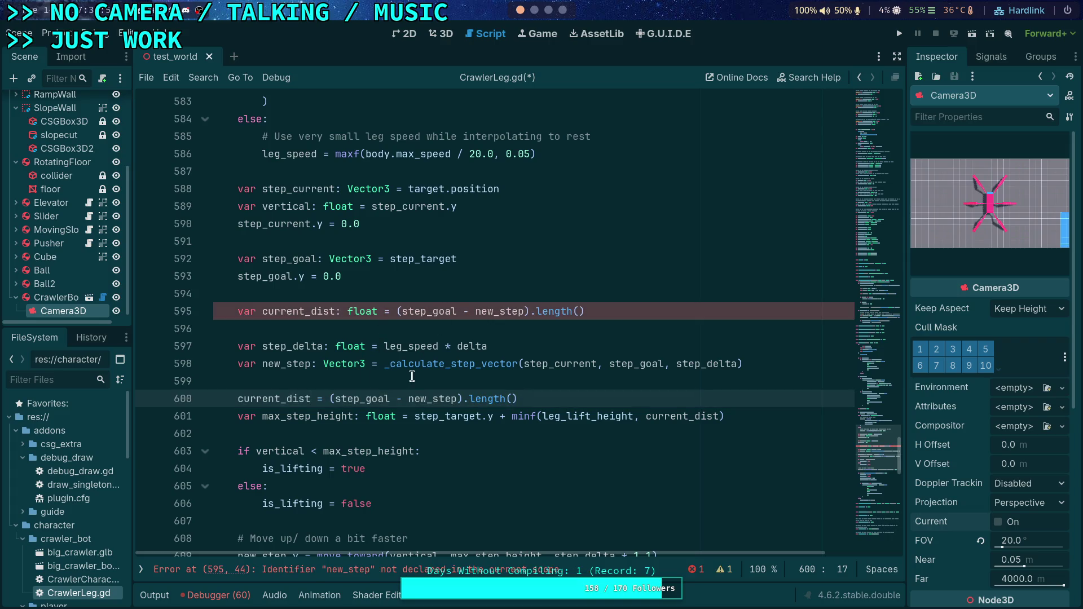
- Replace new_step in line 595's subtraction, trying step_current before leaving a minus sign
click(458, 291)
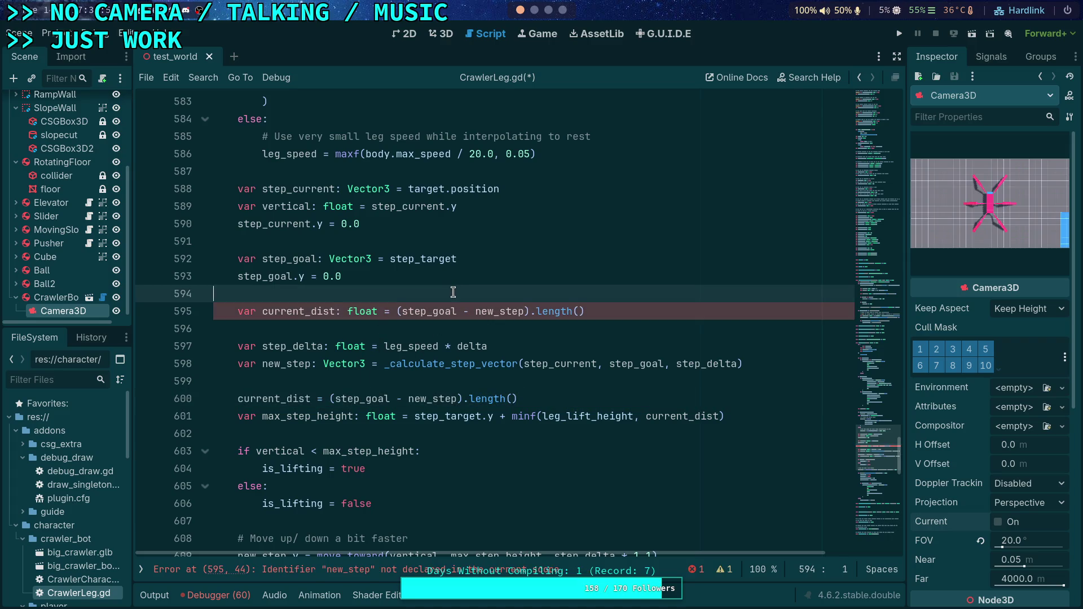
click(410, 313)
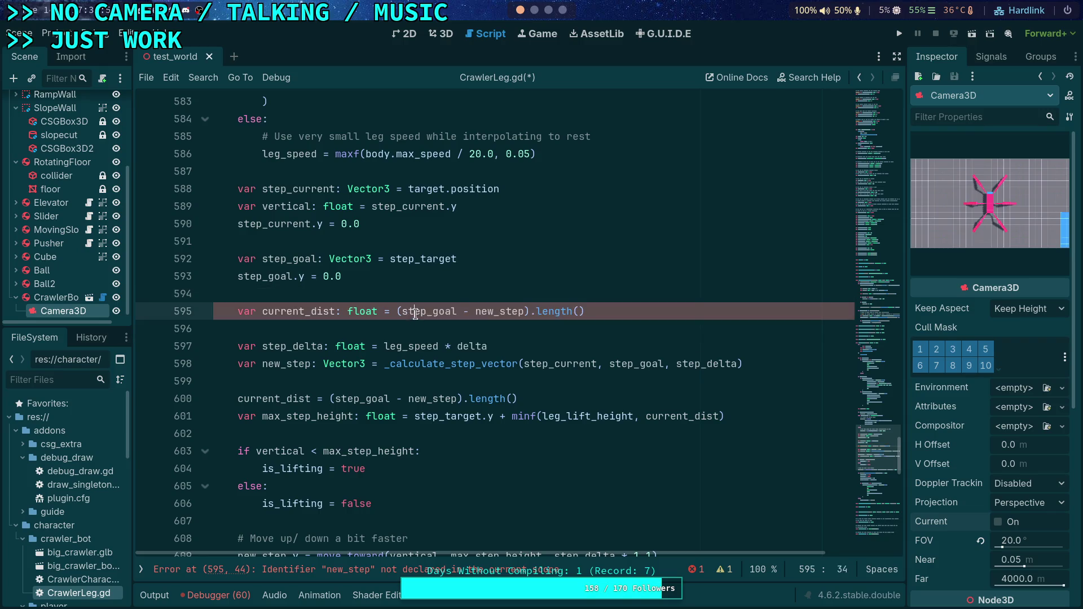
double_click(503, 313)
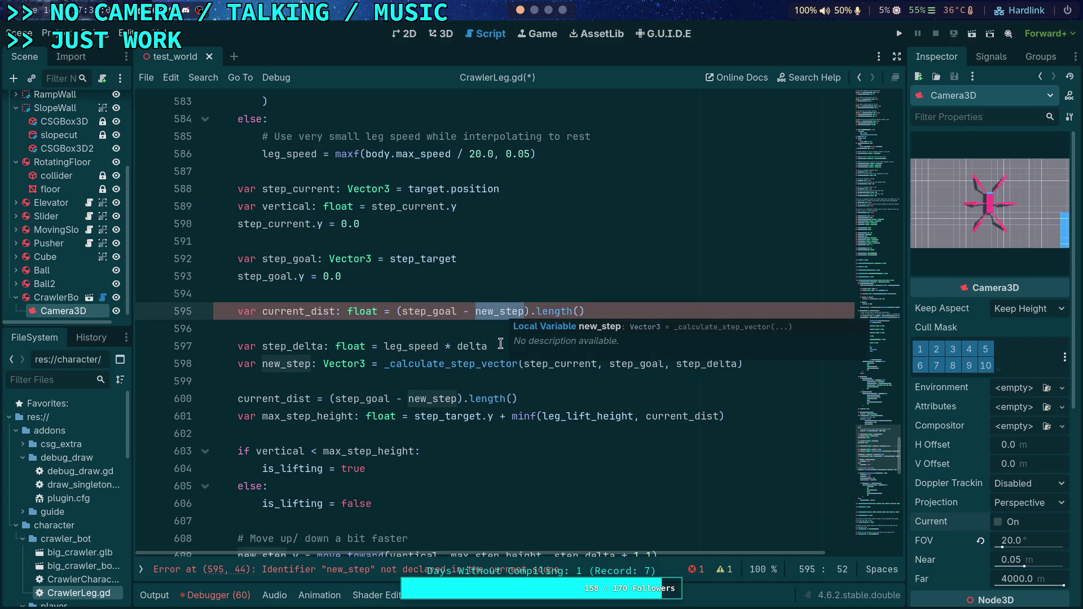
text(step_curr)
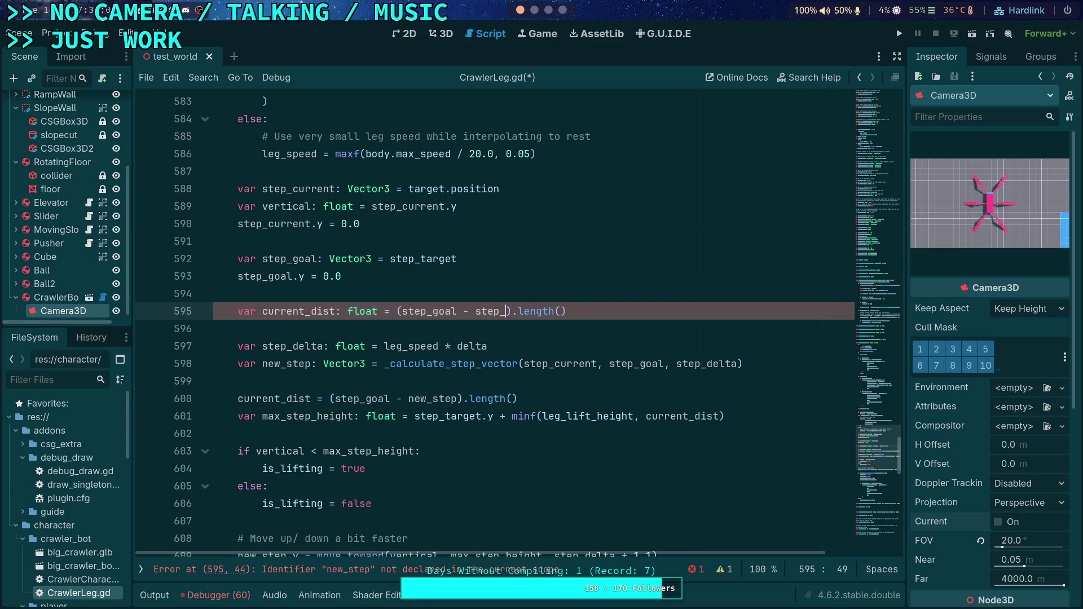
key(Return)
key(BackSpace)
key(BackSpace)
key(BackSpace)
key(BackSpace)
key(BackSpace)
key(BackSpace)
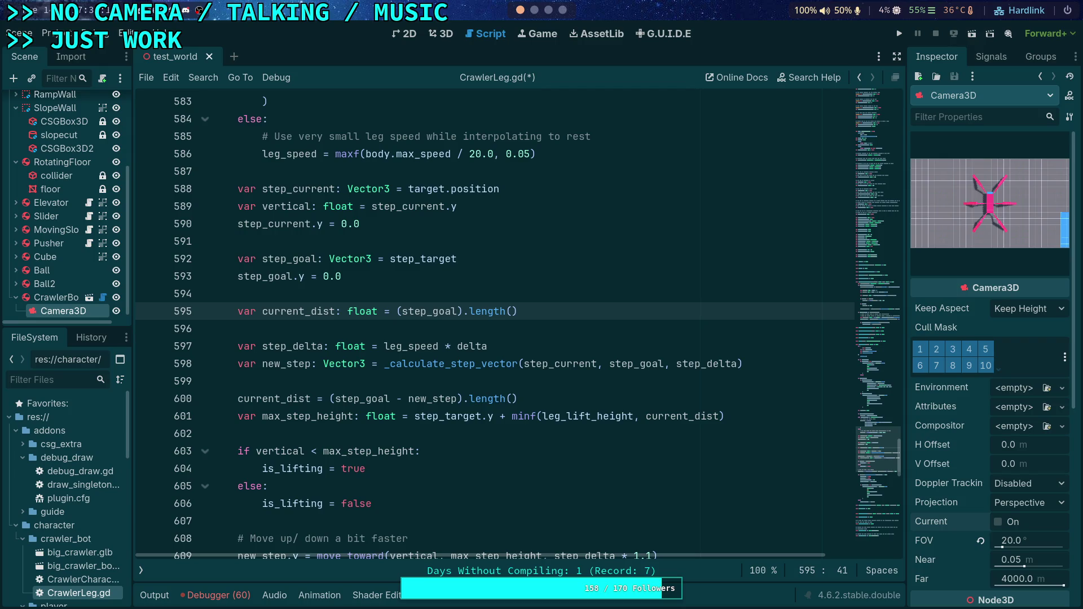
text(-)
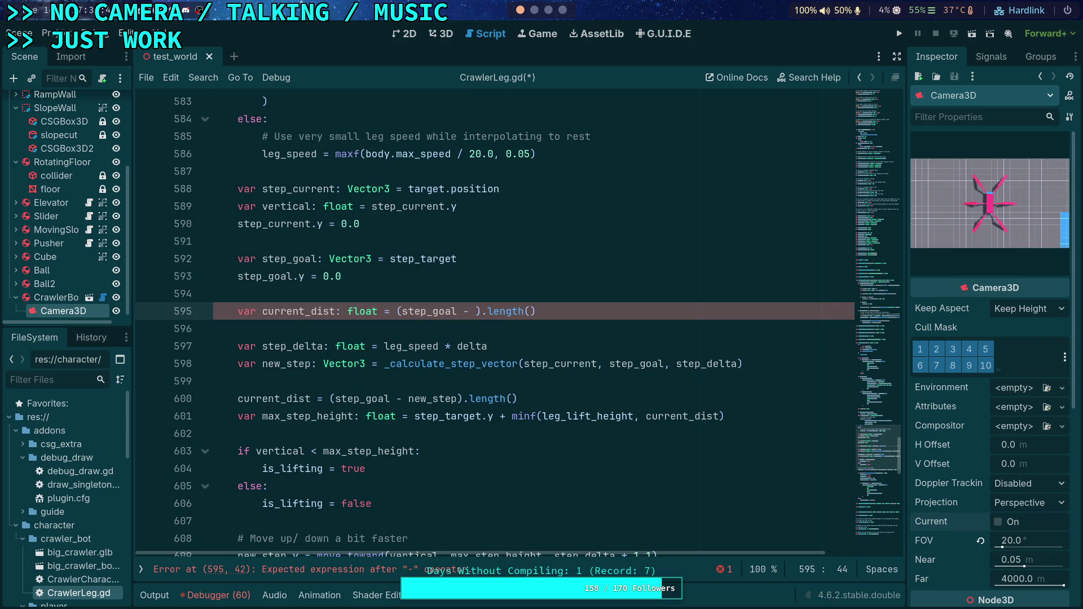
- Review the (step_goal - ).length() expression, then delete the earlier current_dist declaration lines 594-595
drag(563, 308, 567, 301)
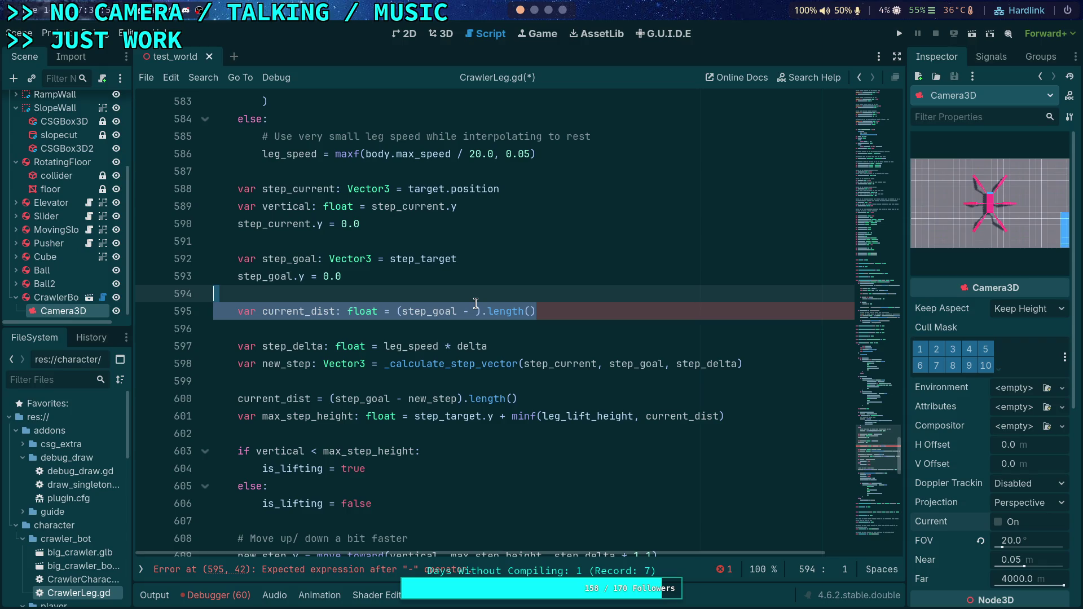
mouse_move(442, 301)
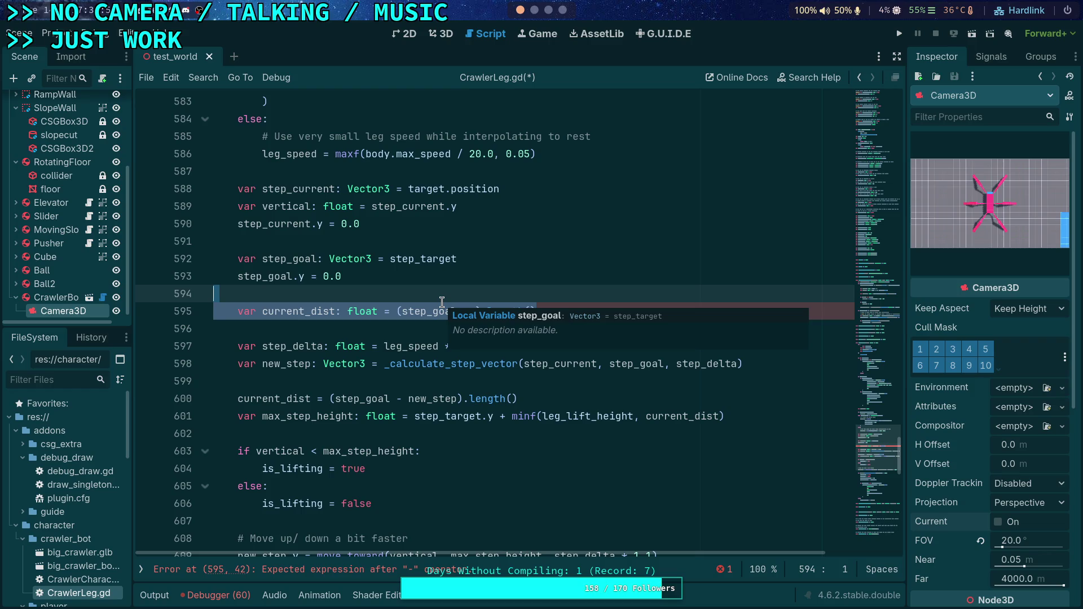
click(433, 310)
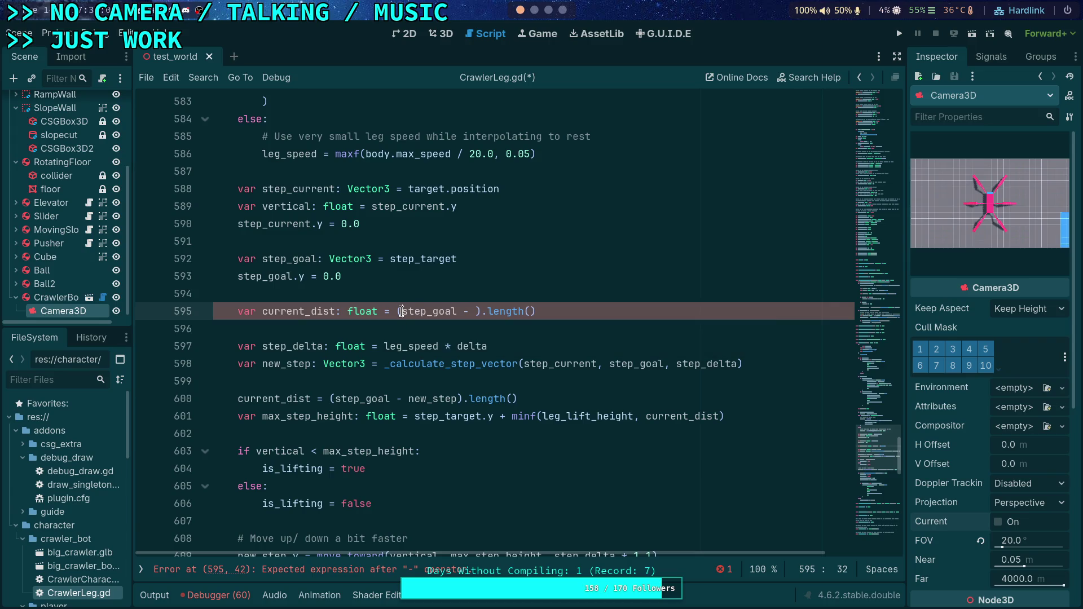
double_click(417, 311)
click(546, 312)
drag(575, 314, 397, 311)
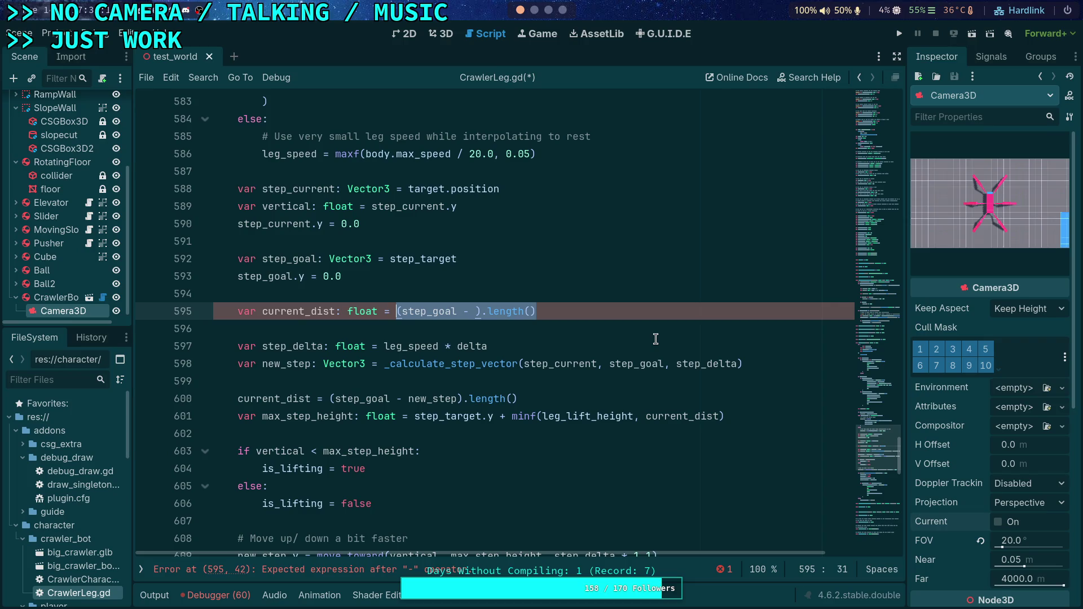
click(550, 311)
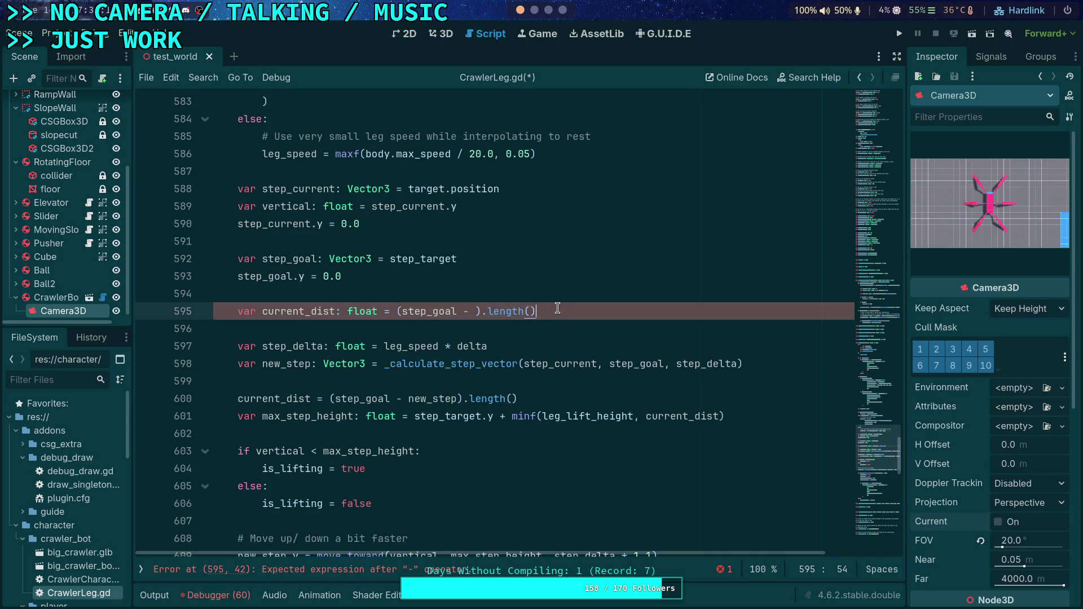
shift+click(561, 299)
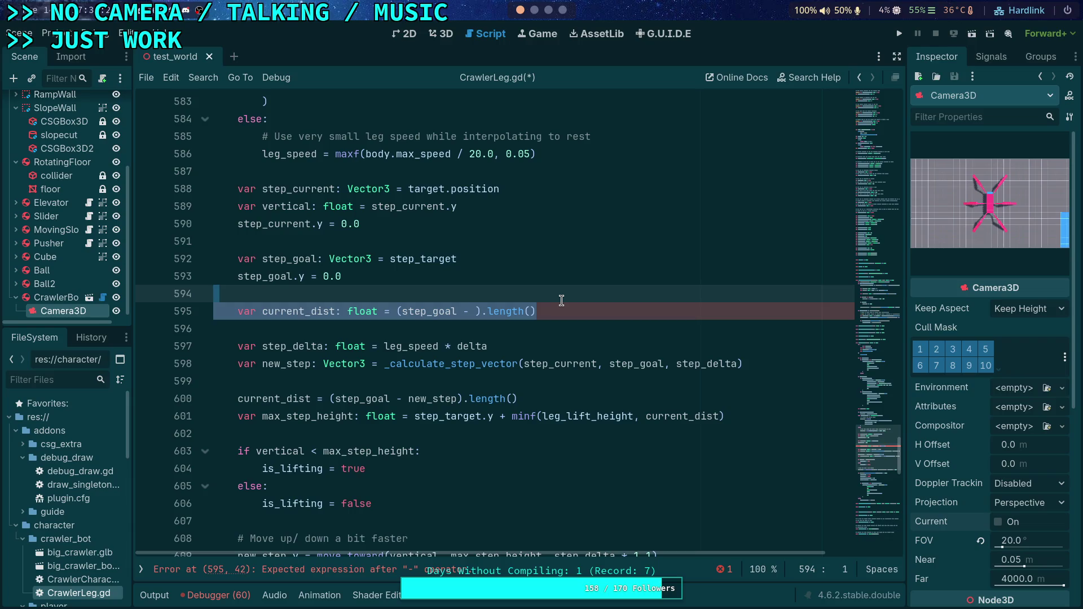
key(Delete)
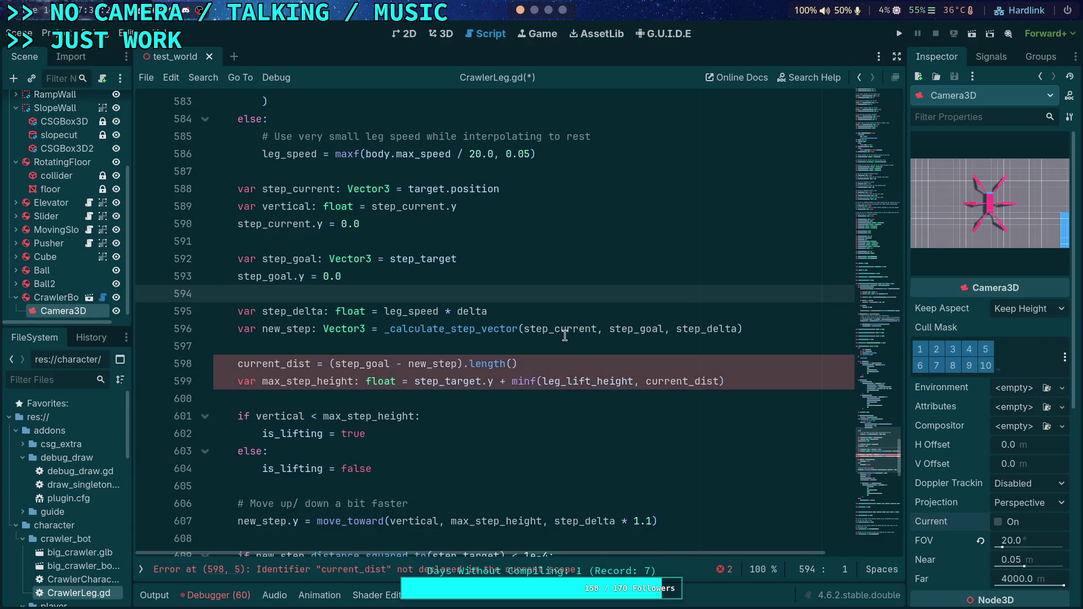
- Type 'var : float' on line 598 to declare current_dist, then scroll down the script
scroll(565, 335, down, 2)
click(238, 259)
text(var )
text(: float)
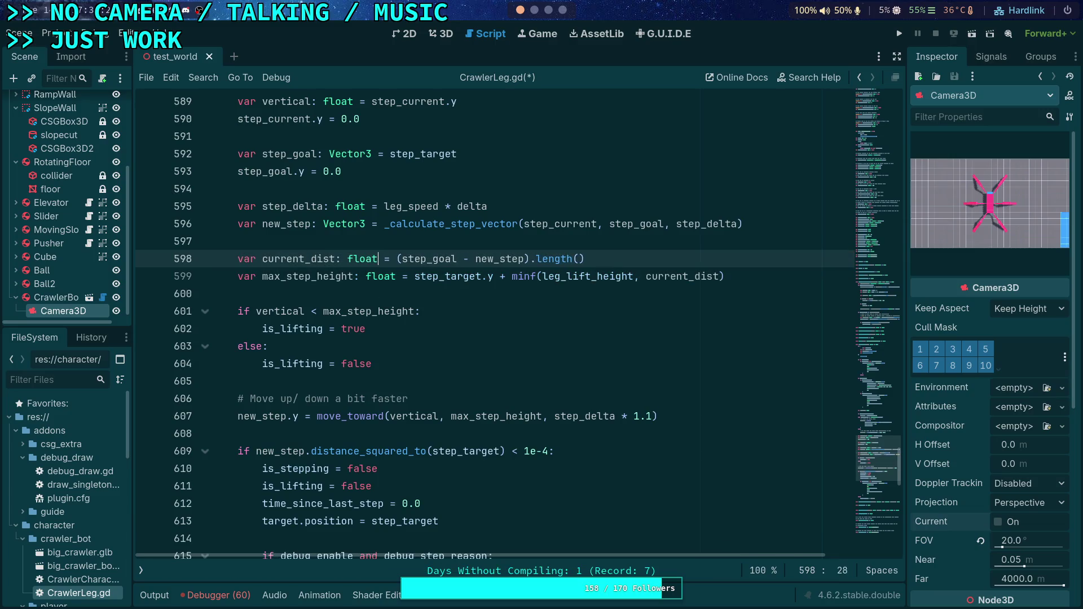
click(238, 287)
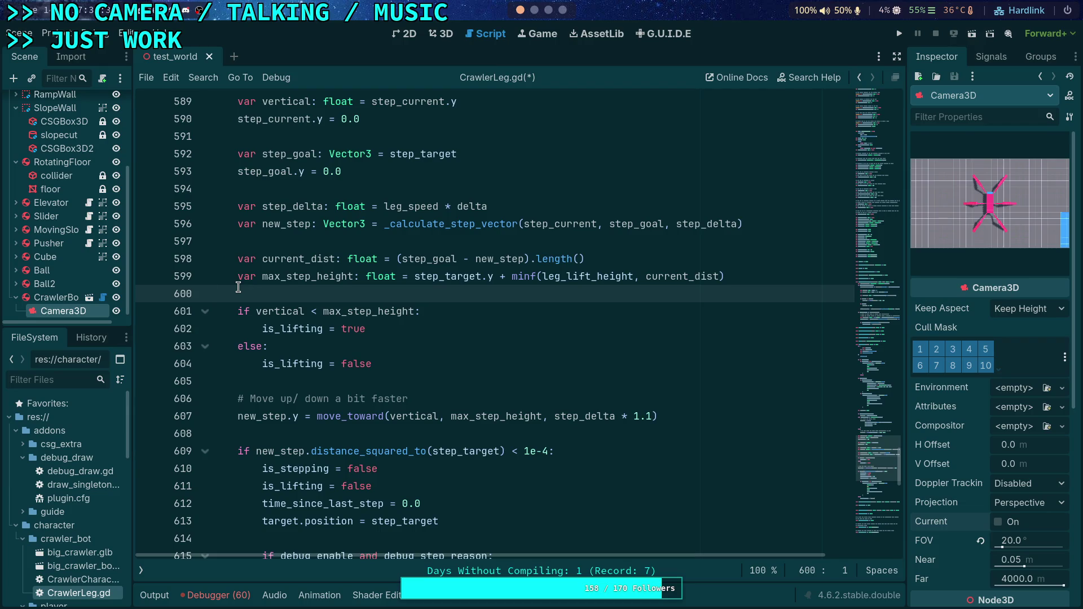
scroll(238, 288, down, 5)
scroll(238, 287, down, 1)
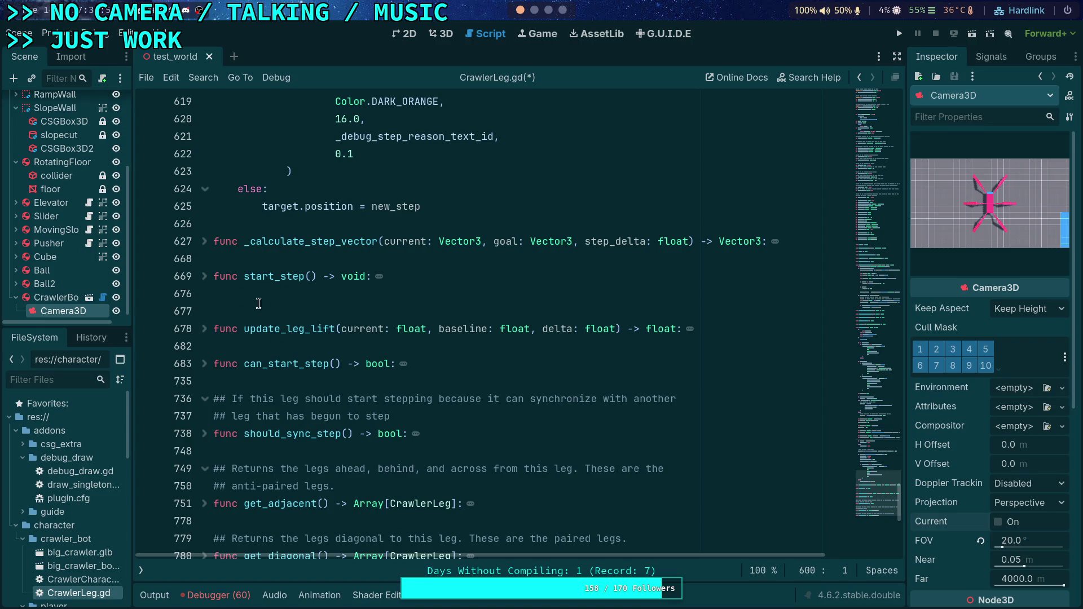
- Add 'step_speed_factor = clampf(, 1.0, 2.0)' at the end of start_step()
click(204, 276)
click(414, 393)
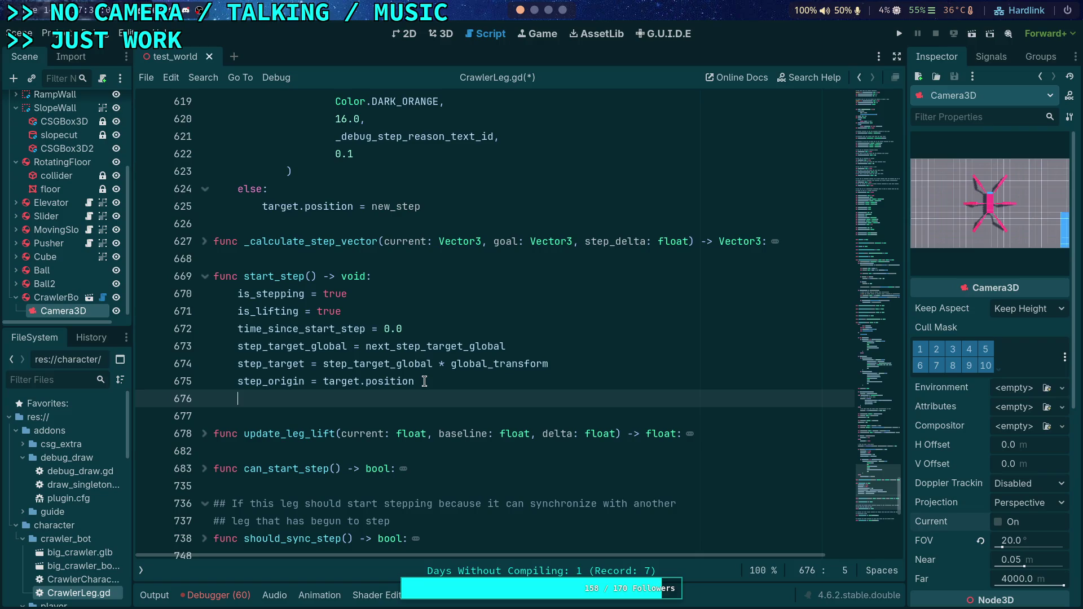
text(step_)
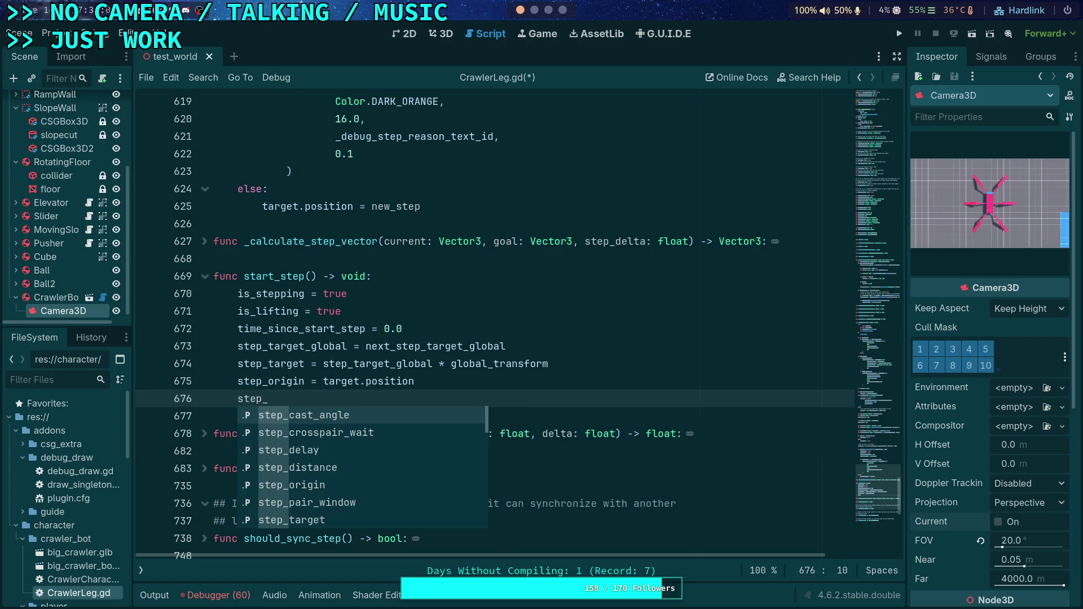
text(spee)
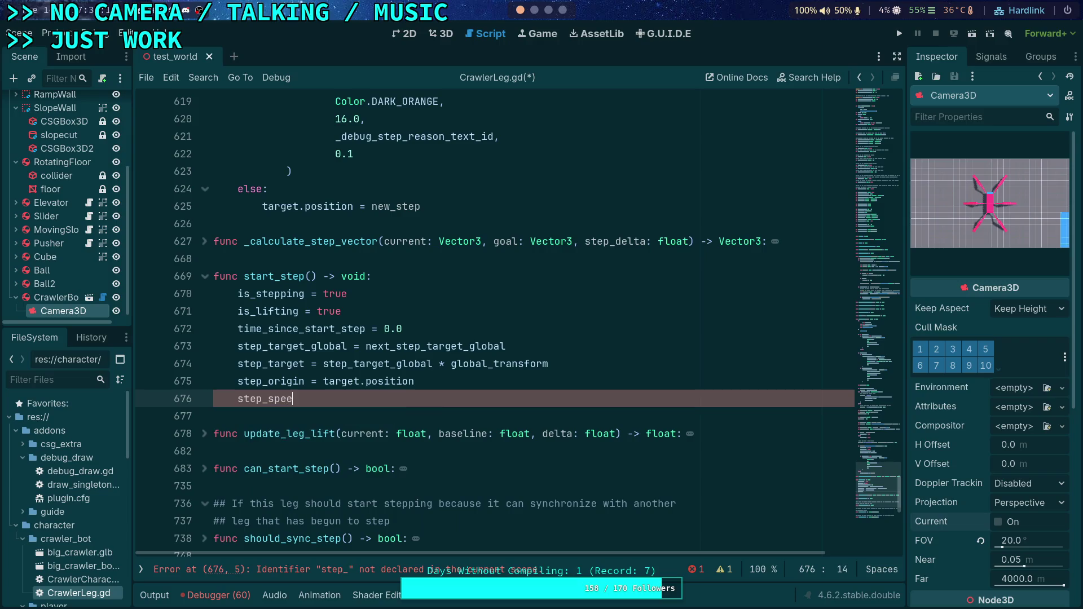
text(d_fact)
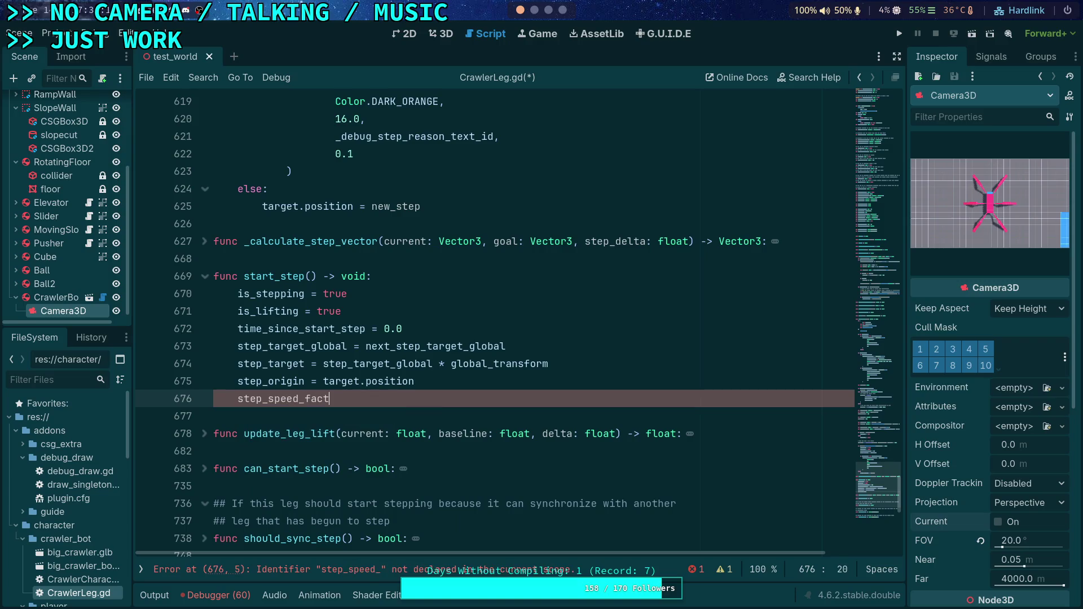
text(or =)
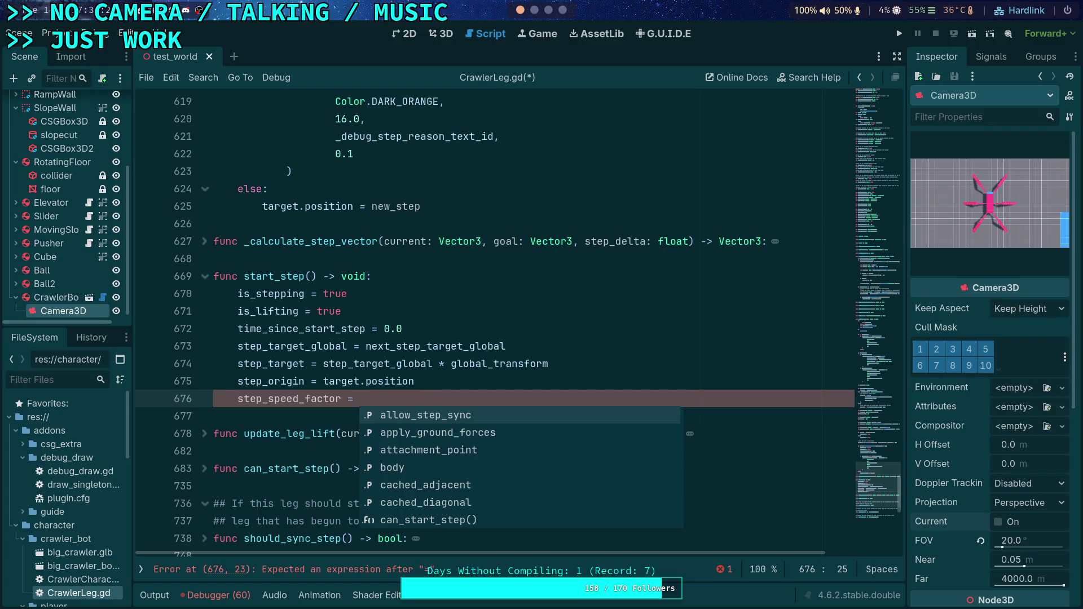
text(clampf)
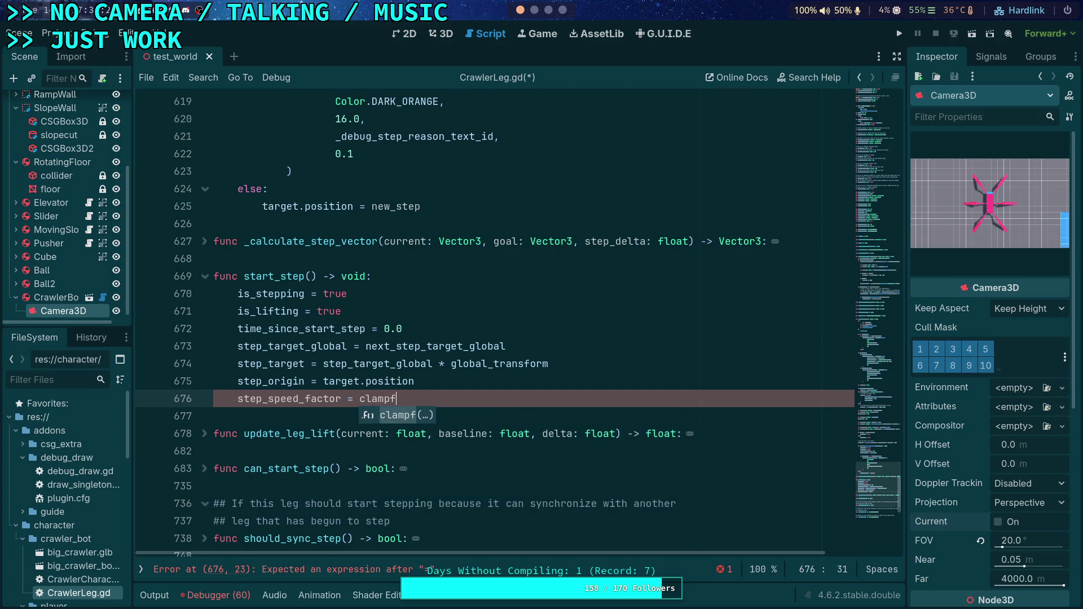
text((, 1.0, 2.0)
- Select and delete the unfinished step_speed_factor line
click(452, 398)
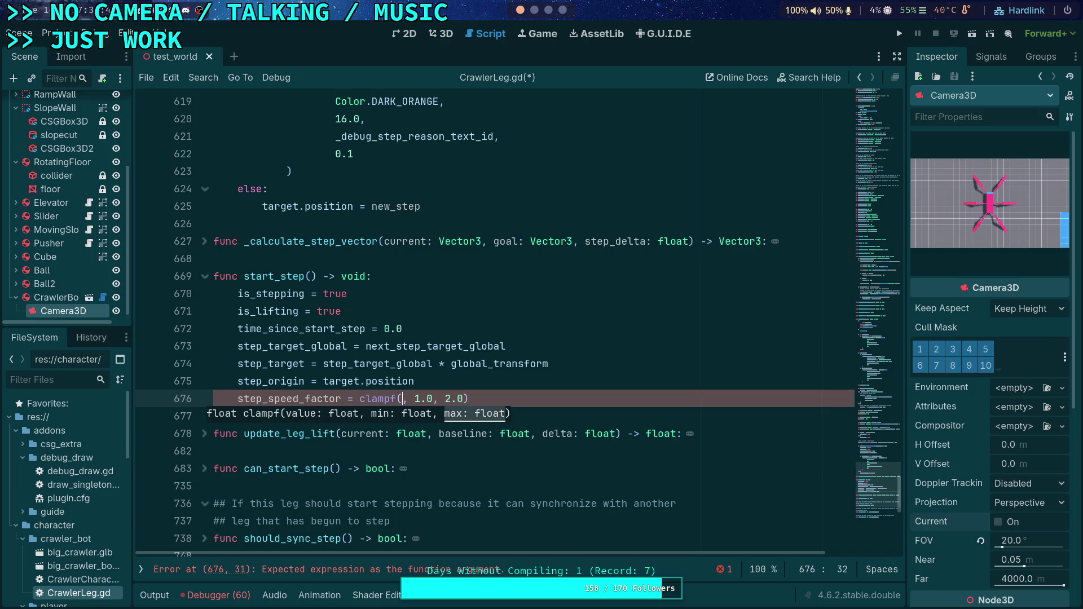
drag(507, 398, 504, 386)
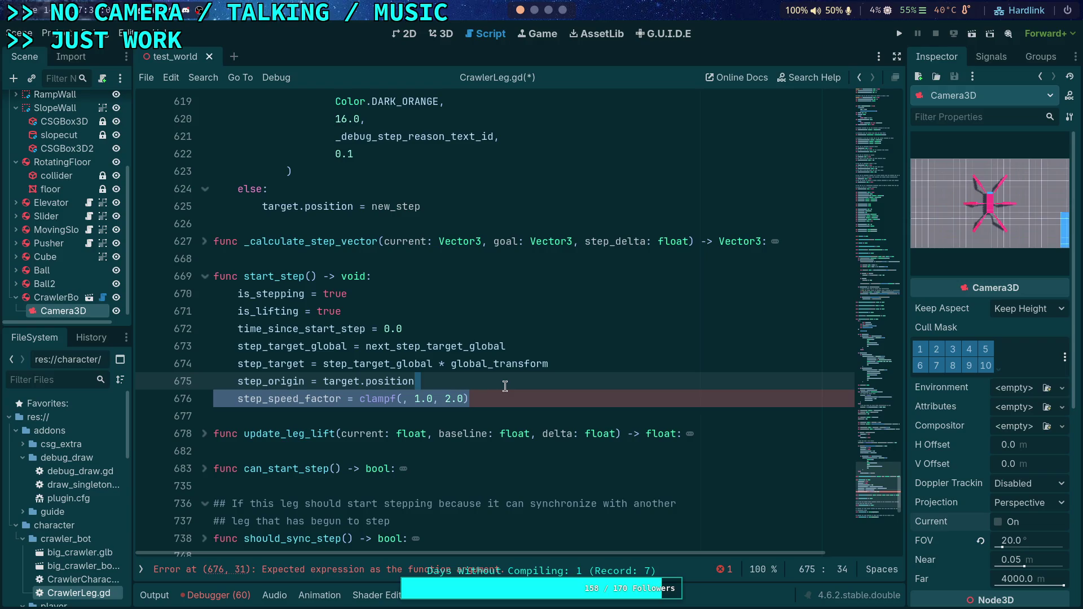
key(BackSpace)
- Paste a current_dist declaration just above the step_delta calculation
mouse_move(871, 481)
mouse_down()
mouse_move(869, 338)
mouse_move(869, 410)
mouse_up()
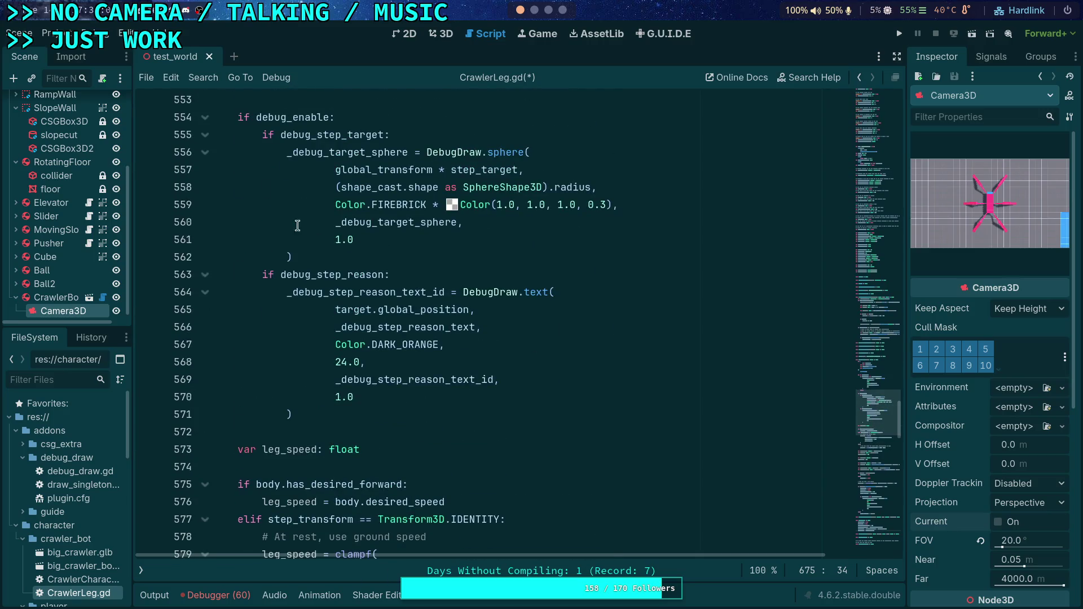
click(205, 116)
scroll(208, 195, up, 5)
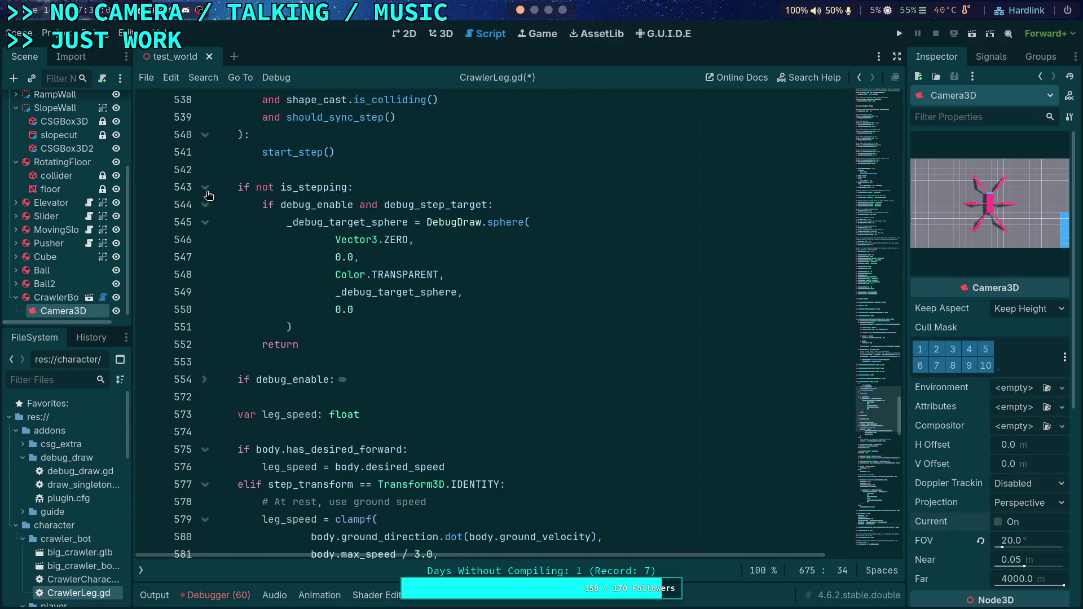
scroll(208, 195, up, 8)
scroll(381, 258, down, 12)
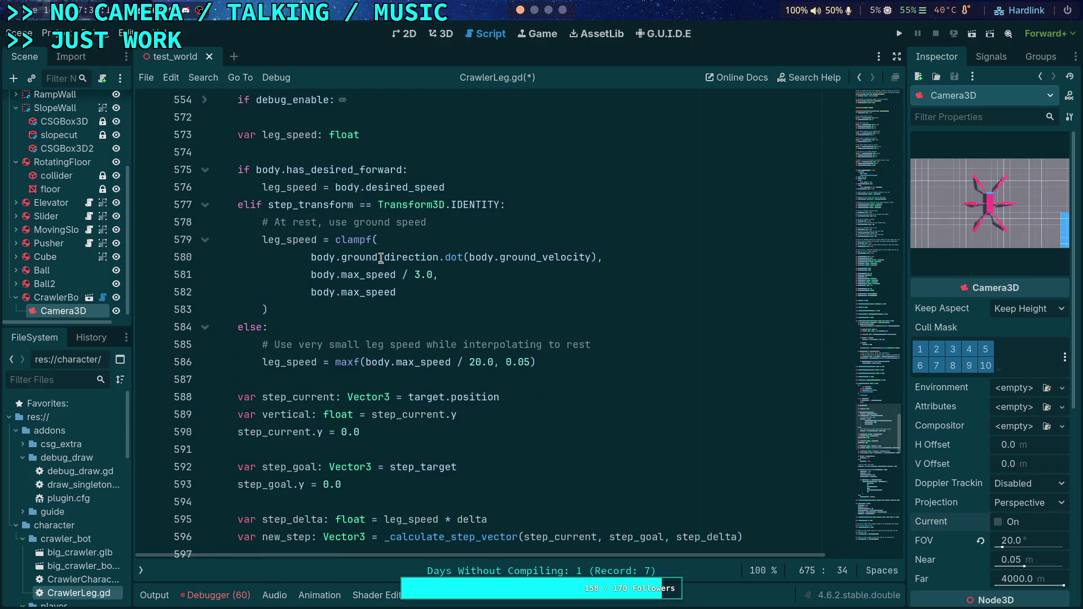
scroll(381, 258, down, 3)
scroll(382, 259, down, 3)
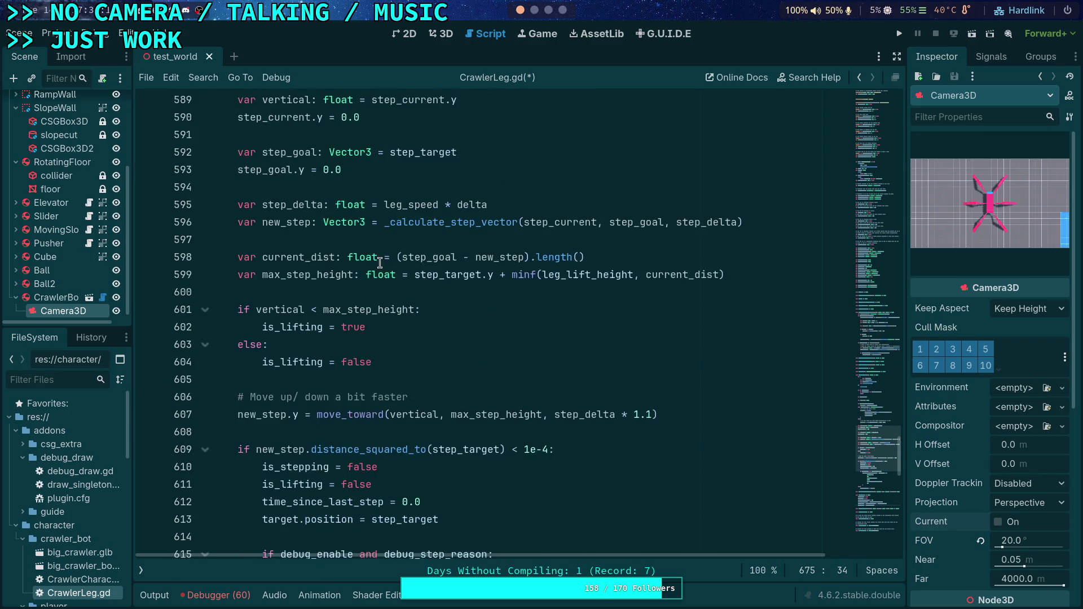
scroll(381, 258, up, 2)
click(347, 362)
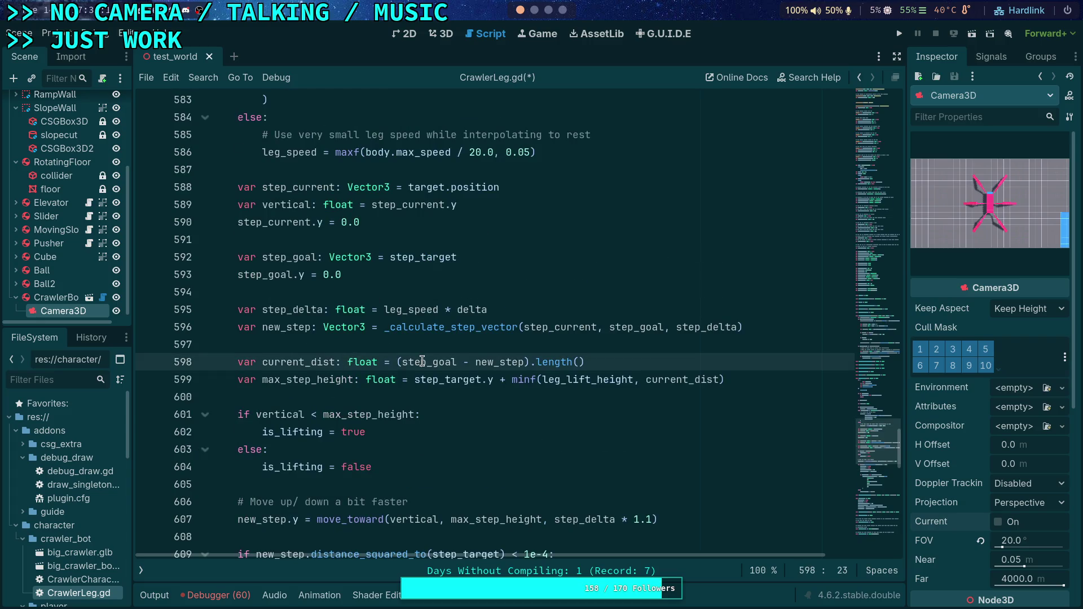
key(Up)
key(Up)
key(Up)
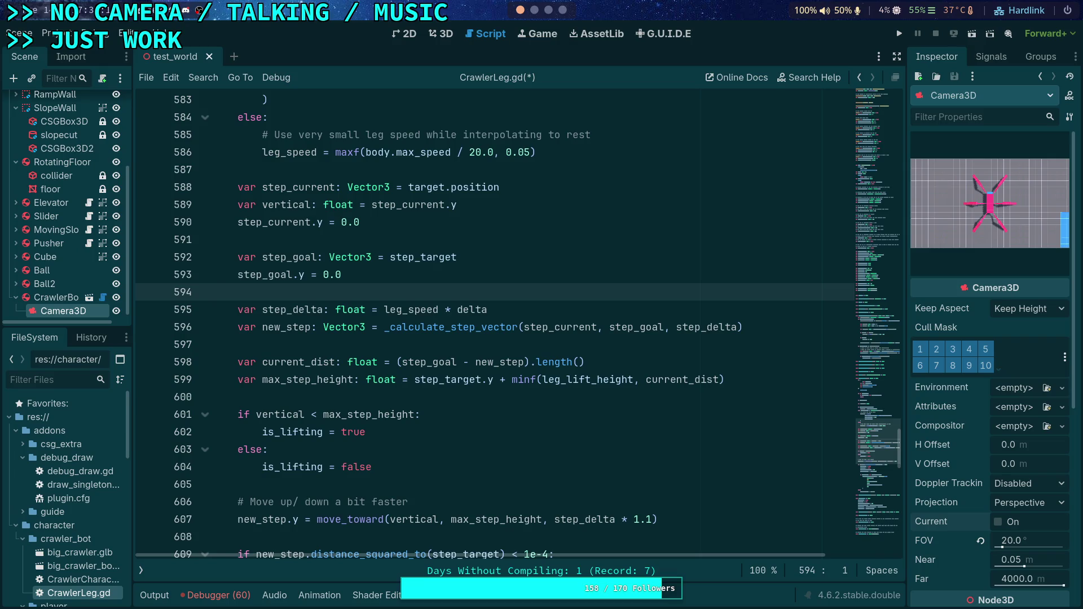
key(Return)
key(Return)
key(Up)
text(var current_dist: float = (step_goal - new_step).length())
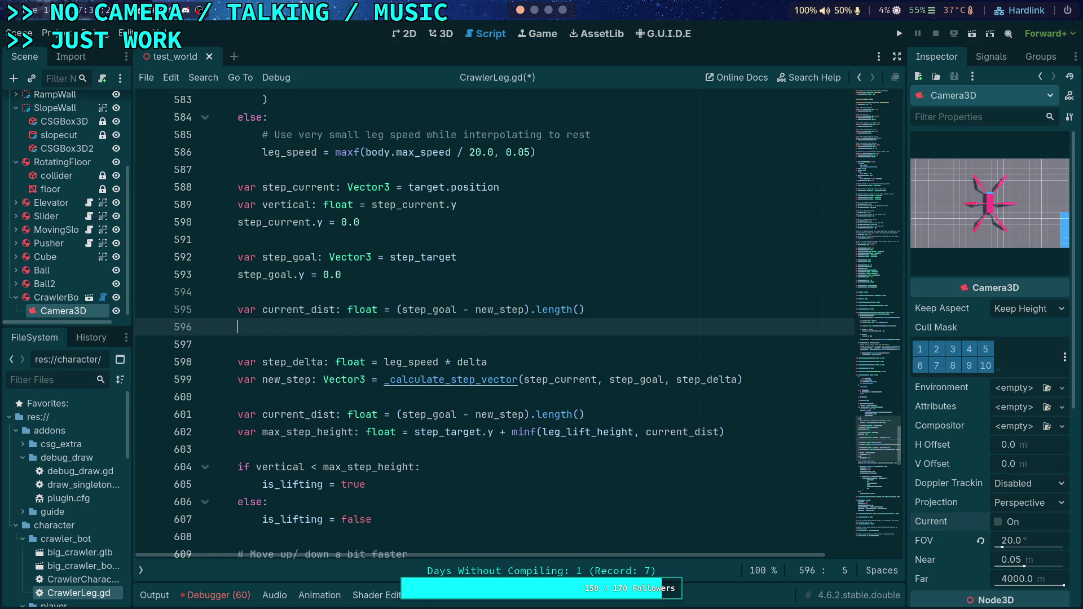
key(BackSpace)
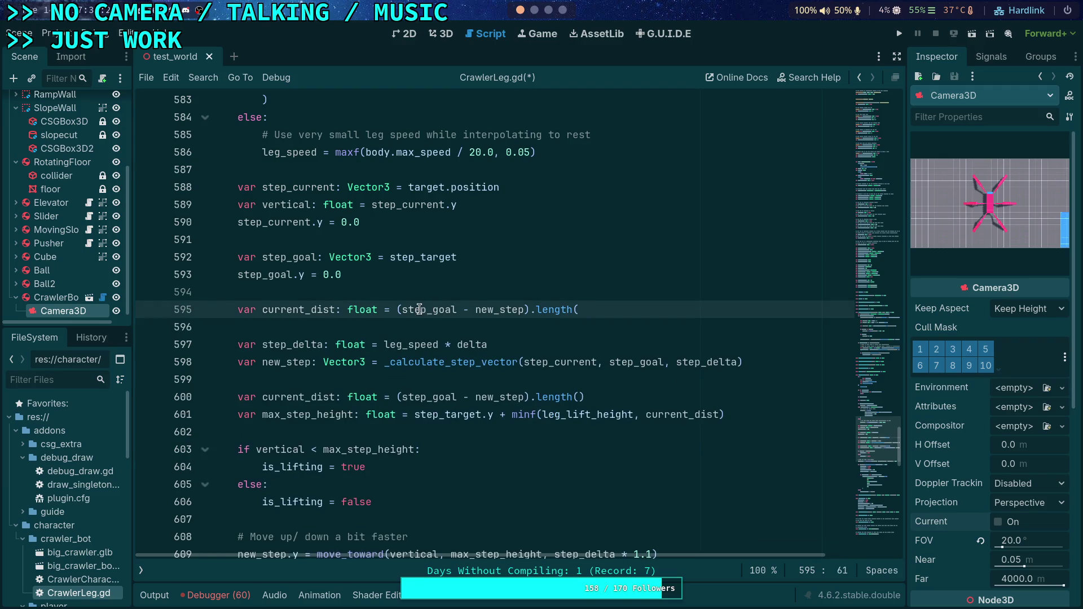
key(BackSpace)
- Make the new current_dist line measure its length from step_current instead of new_step
double_click(487, 311)
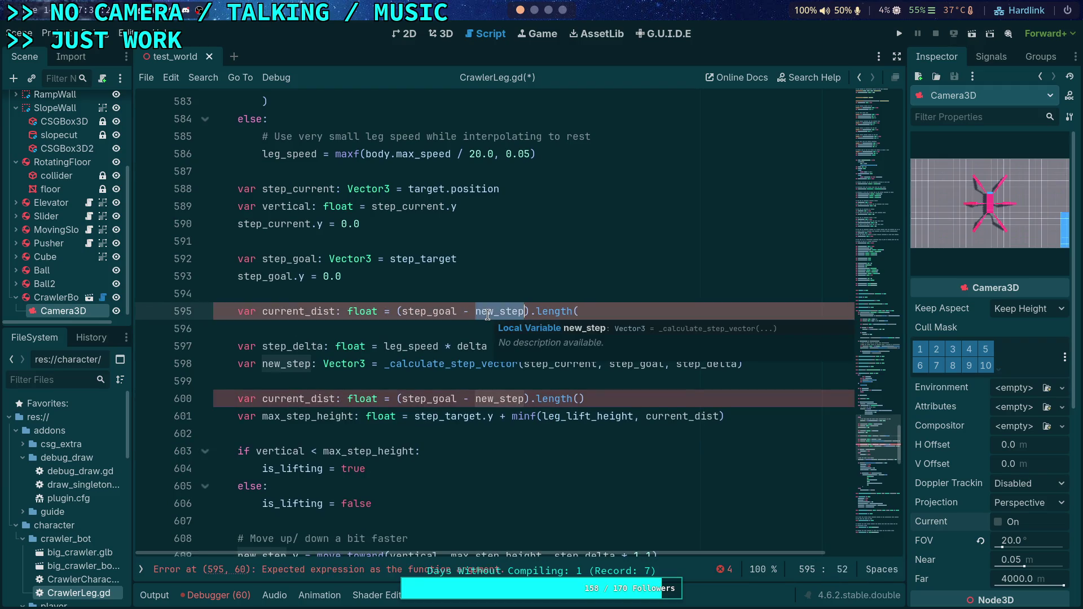
text(step_curre)
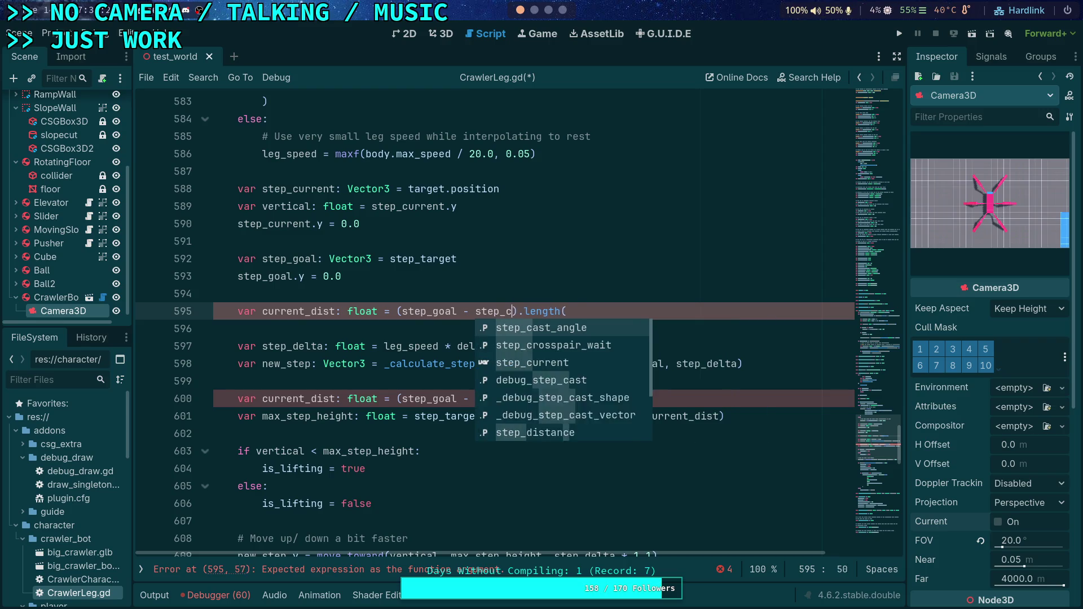
key(Return)
key(End)
text())
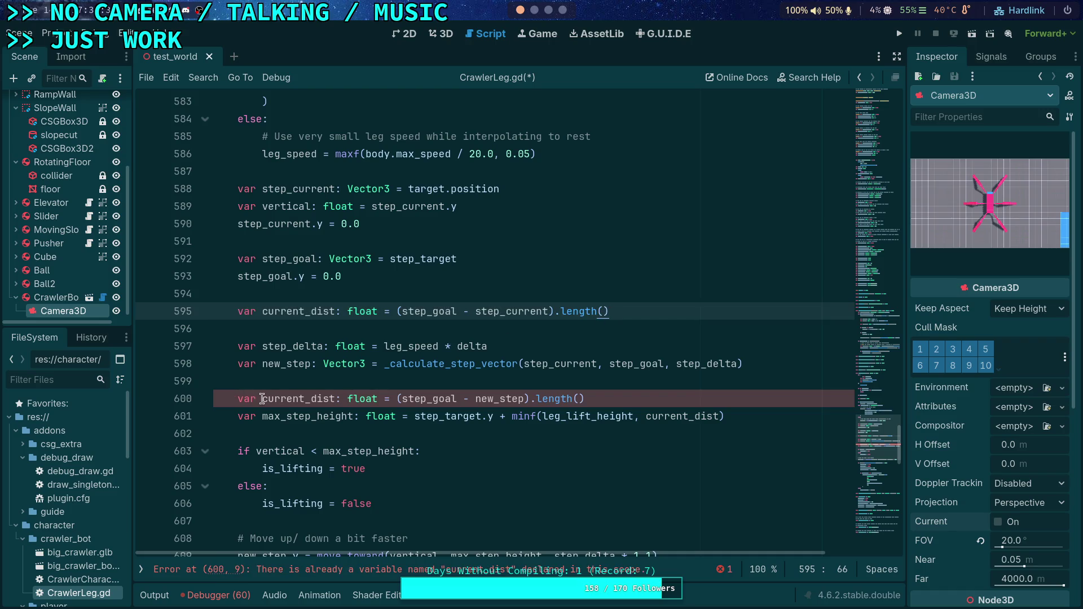
- Turn the later current_dist declaration into a plain reassignment by removing 'var' and ': float'
click(239, 399)
key(Delete)
key(Delete)
key(Delete)
drag(312, 400, 350, 401)
key(BackSpace)
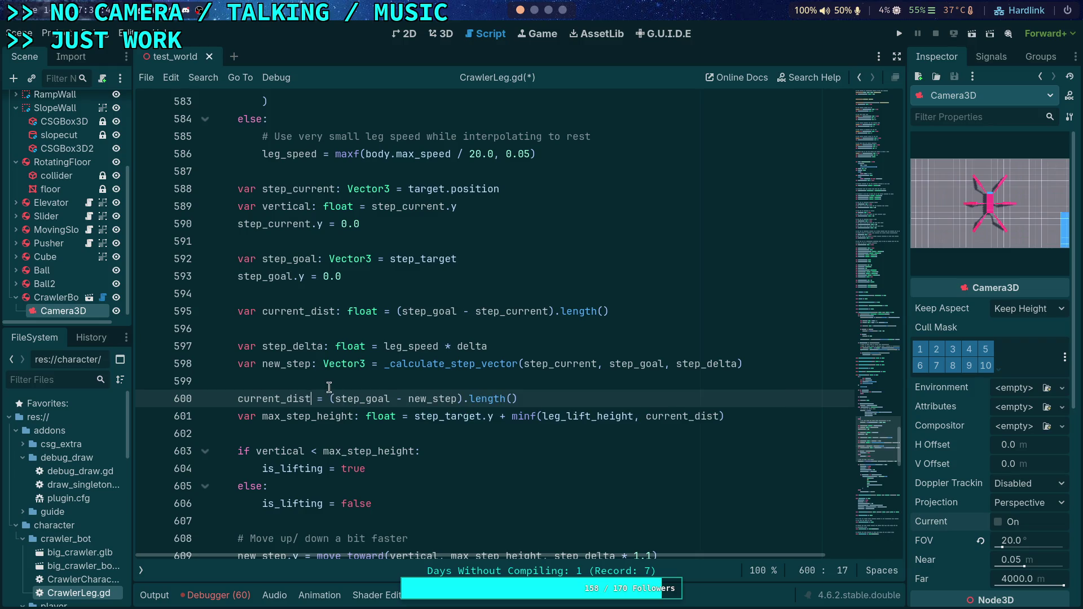
- Multiply step_delta by clampf(current_dist / step_distance, 1.0, 2.0), save CrawlerLeg.gd, and run the game
click(561, 342)
text(* )
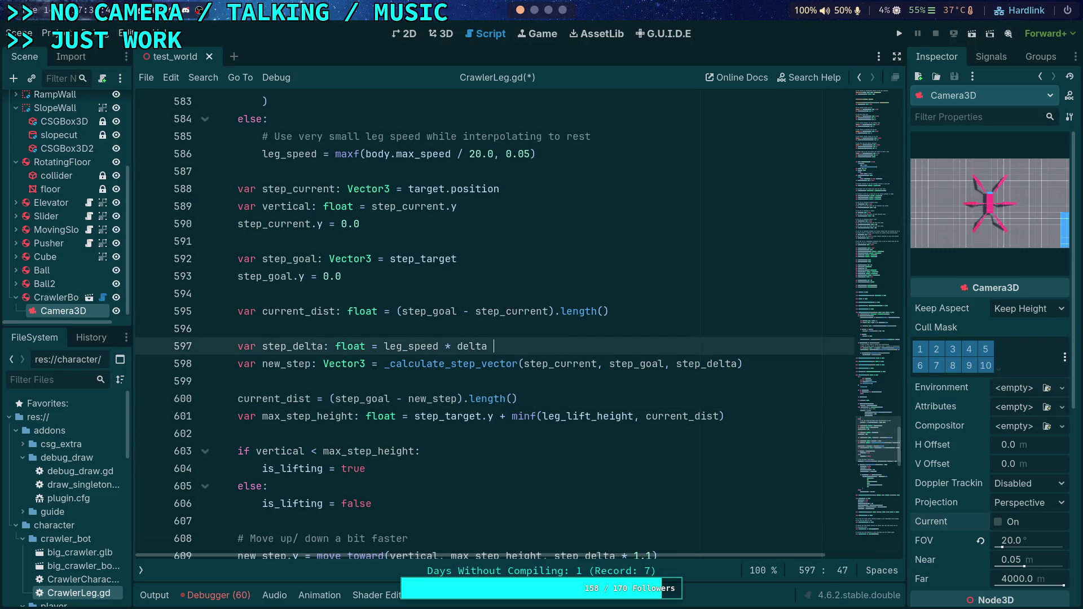
text(clampf()
text(current_dist)
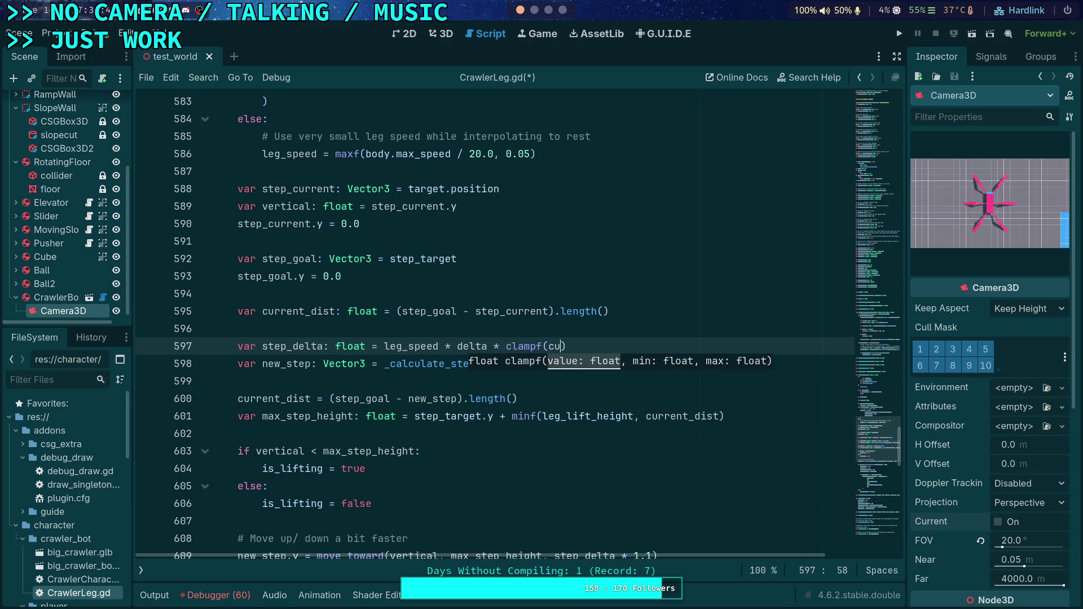
text( / step)
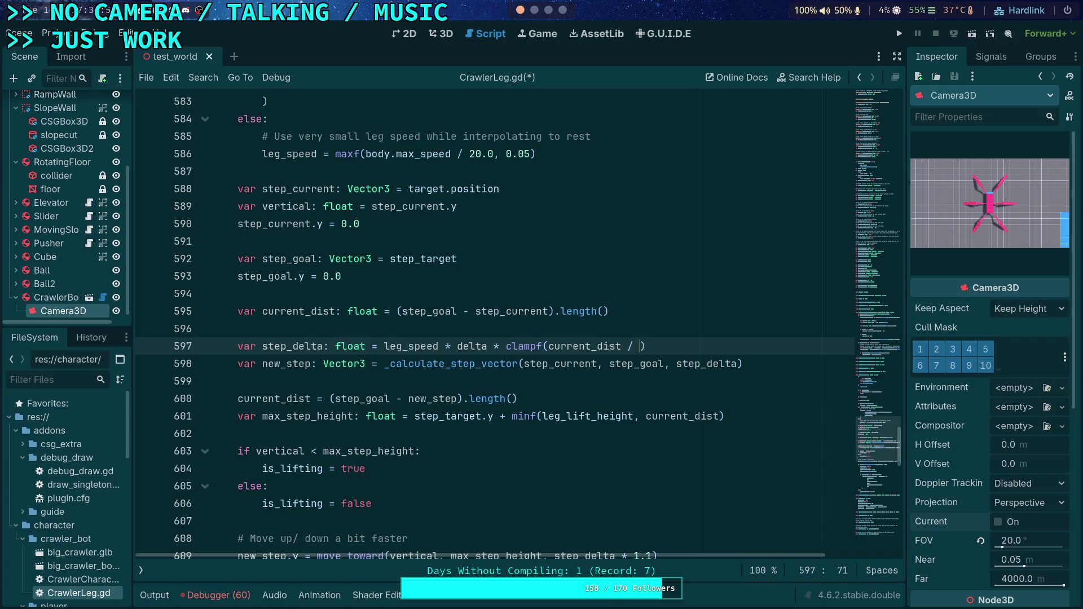
text(_dis)
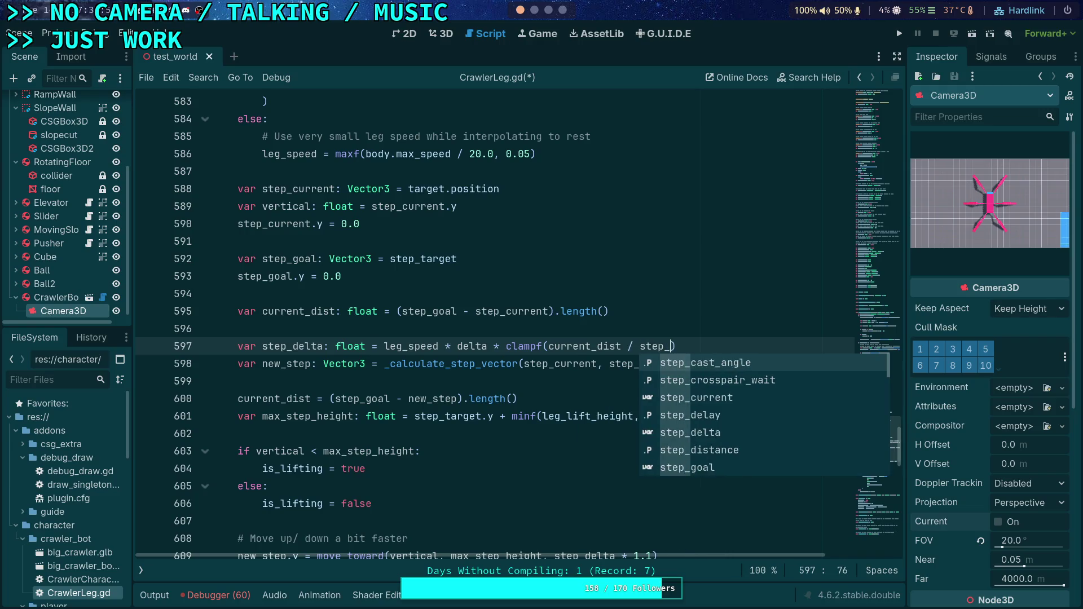
key(Return)
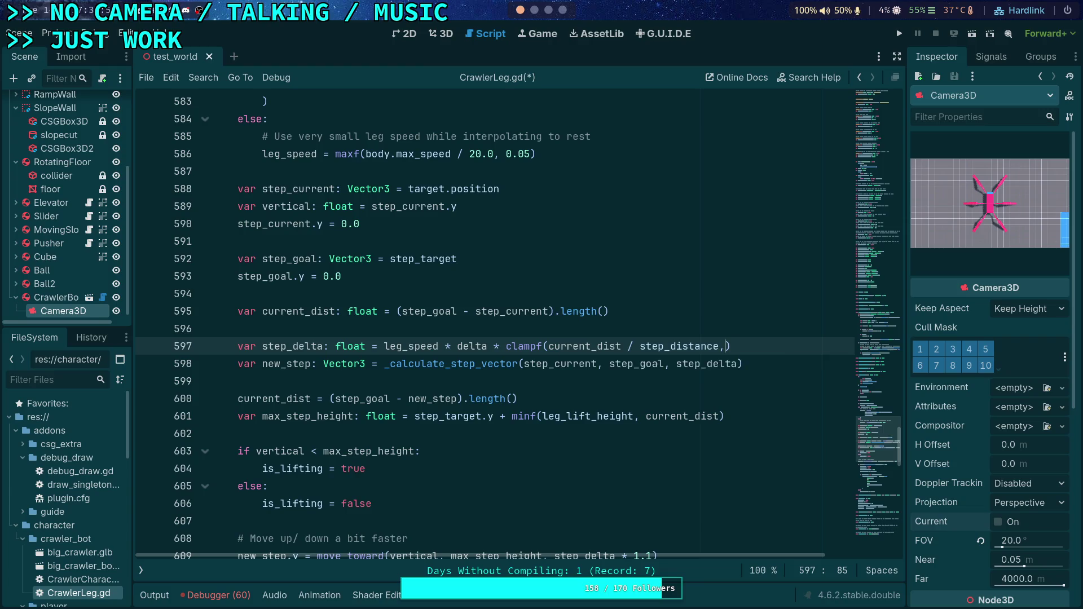
text(,)
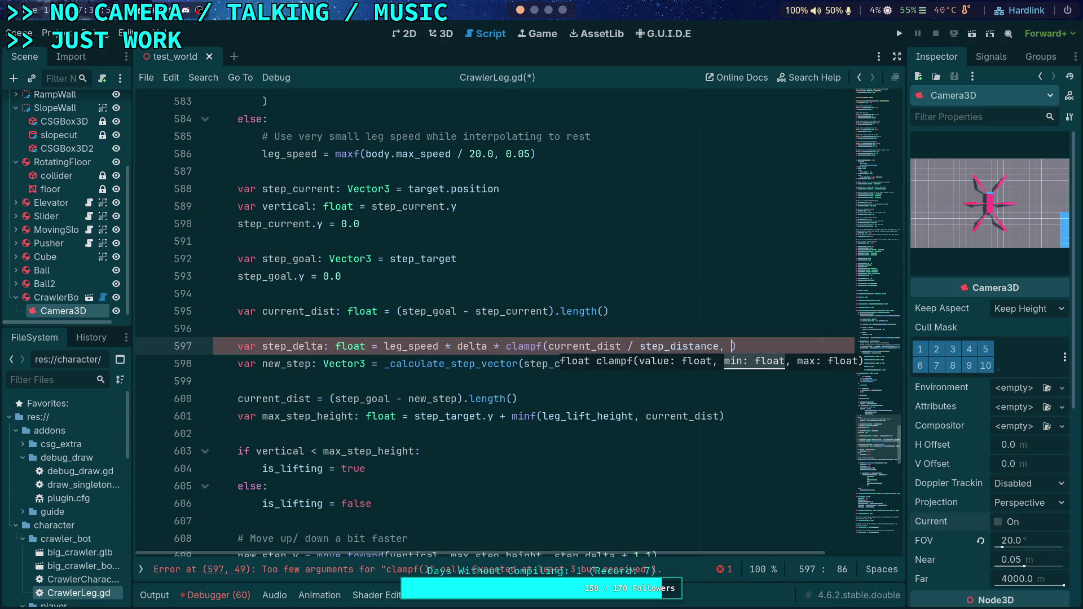
text( 1.0, 2.0)
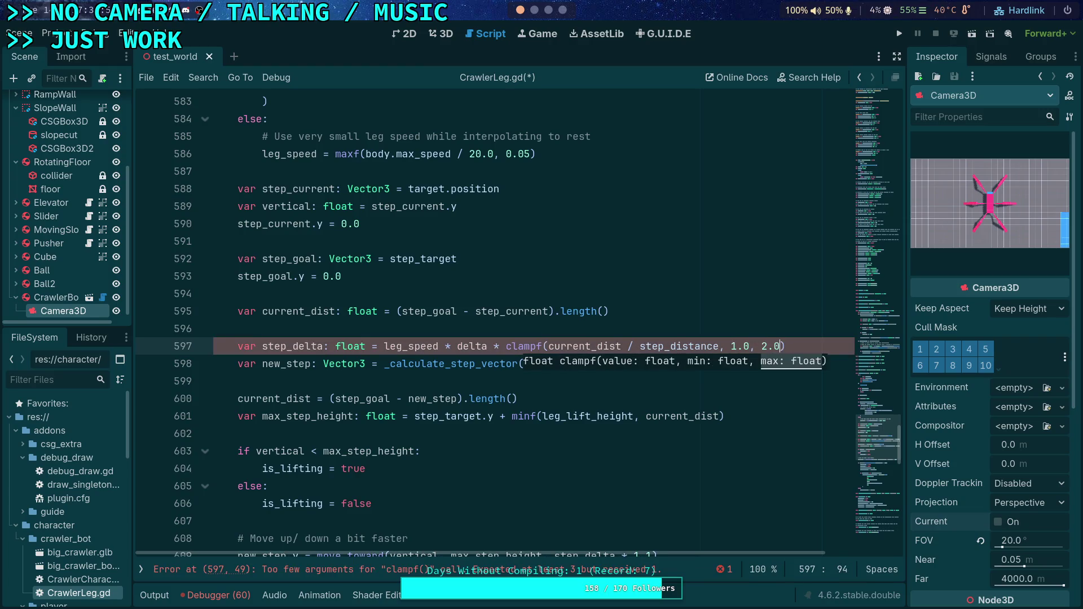
click(214, 328)
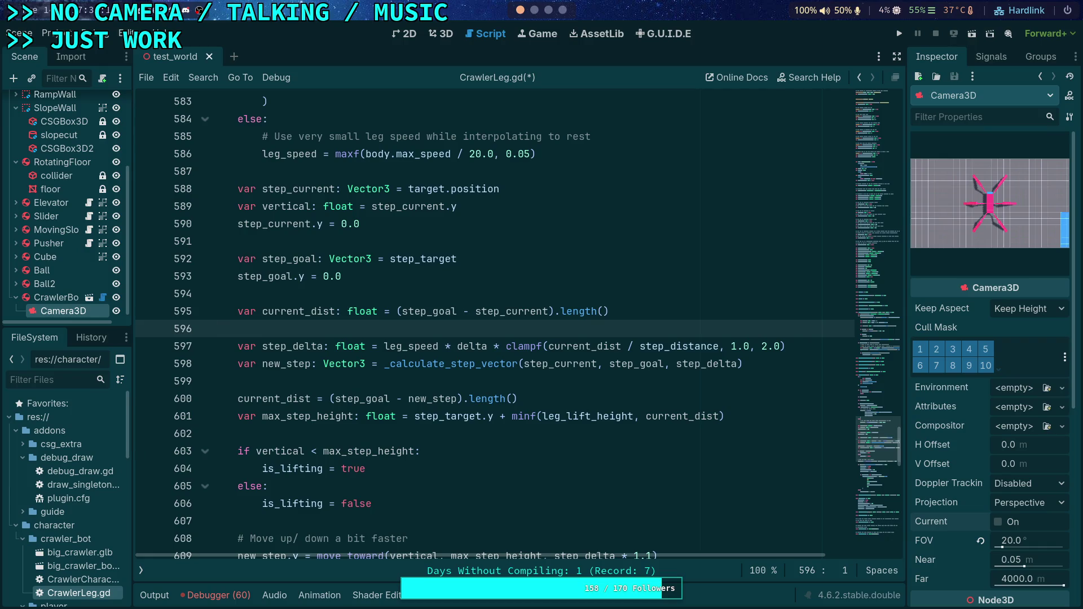
key(ctrl+s)
click(899, 34)
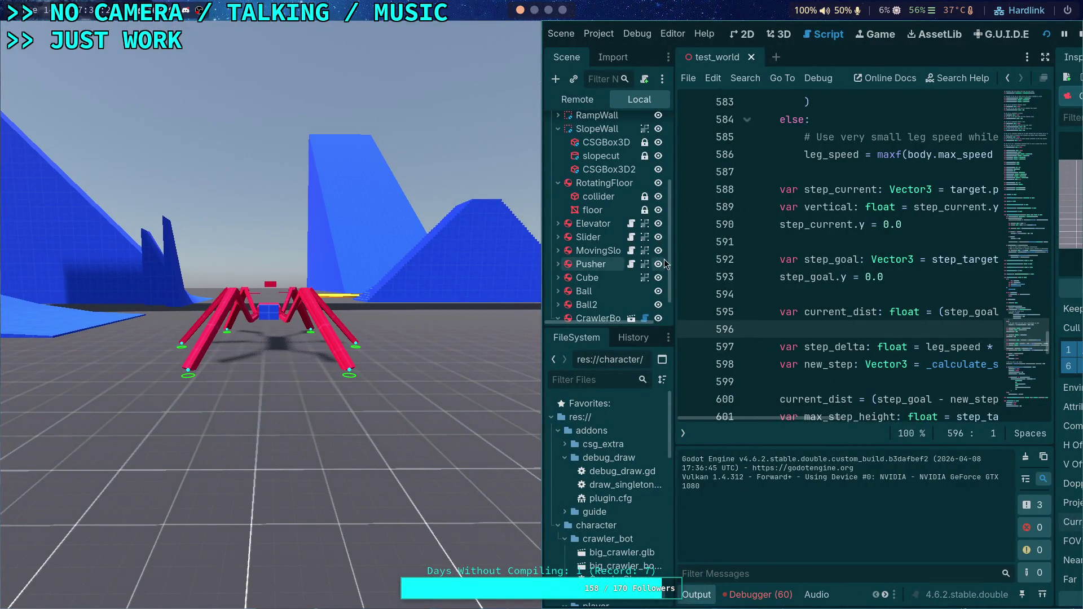
- Make the crawler's Camera3D the current camera and run a quick test
key(F8)
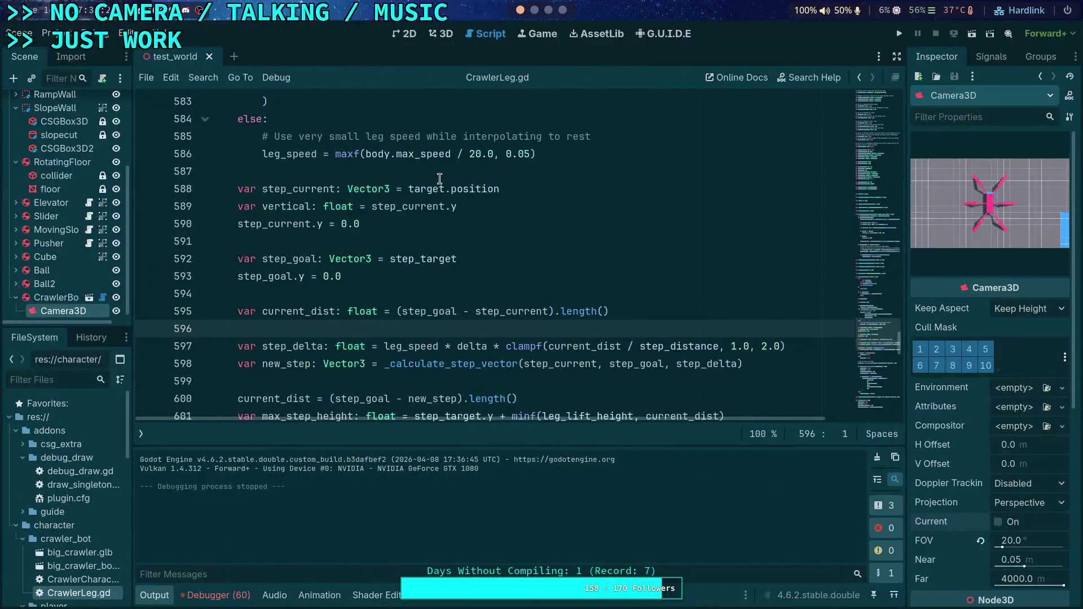
click(998, 522)
click(899, 33)
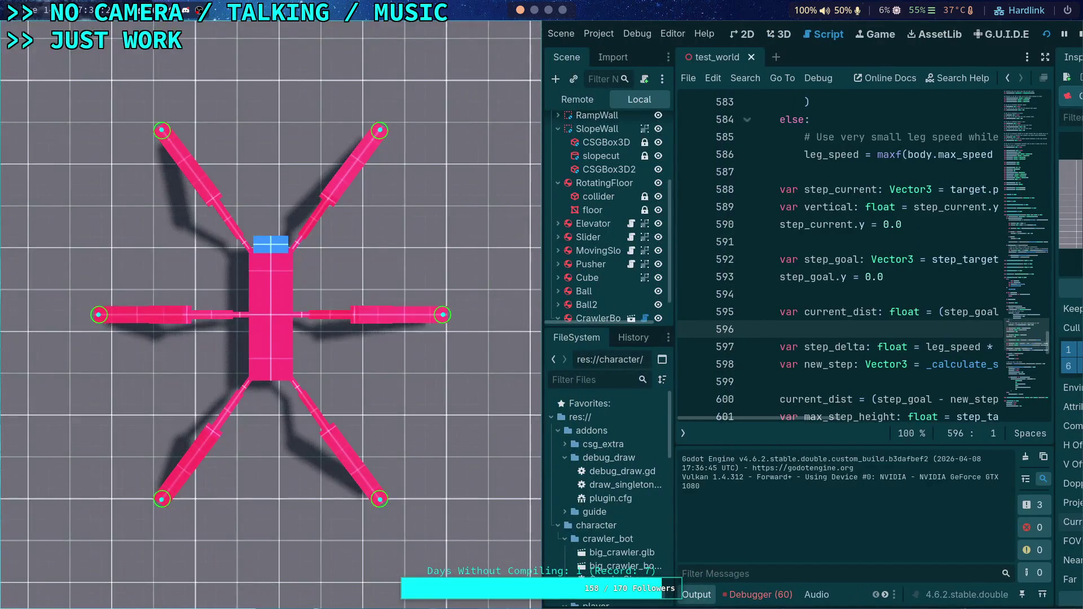
click(1078, 33)
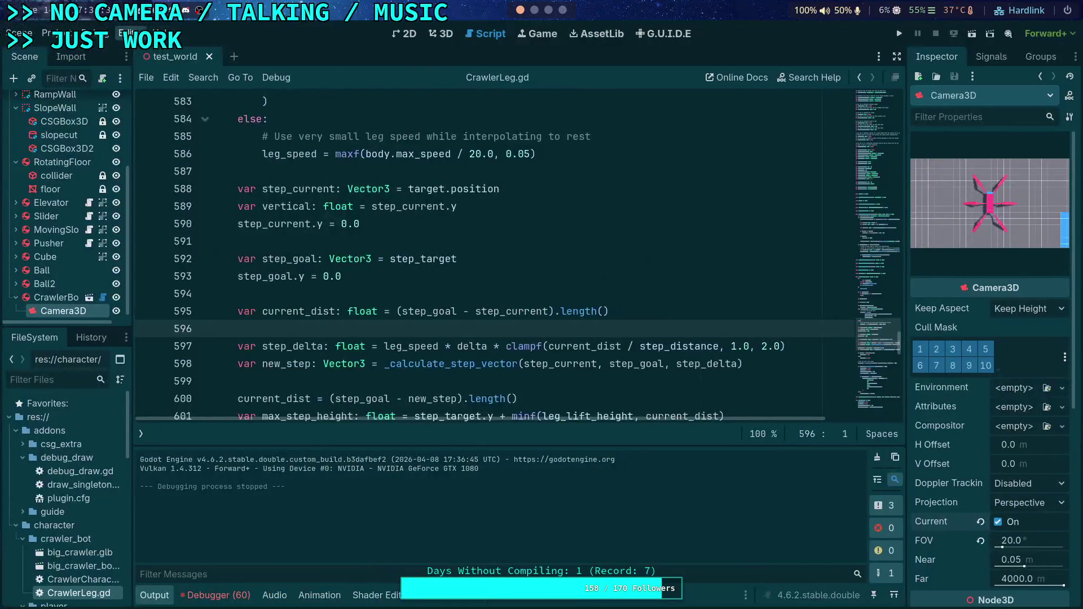
- Turn off the camera preview, move the Player far along Z, and run again
click(440, 33)
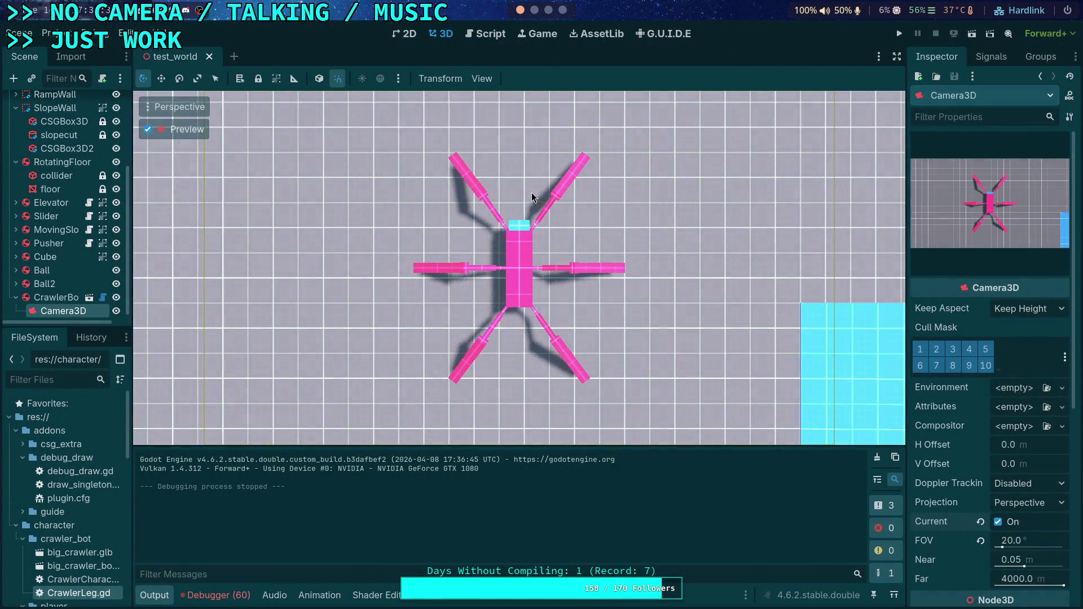
click(148, 129)
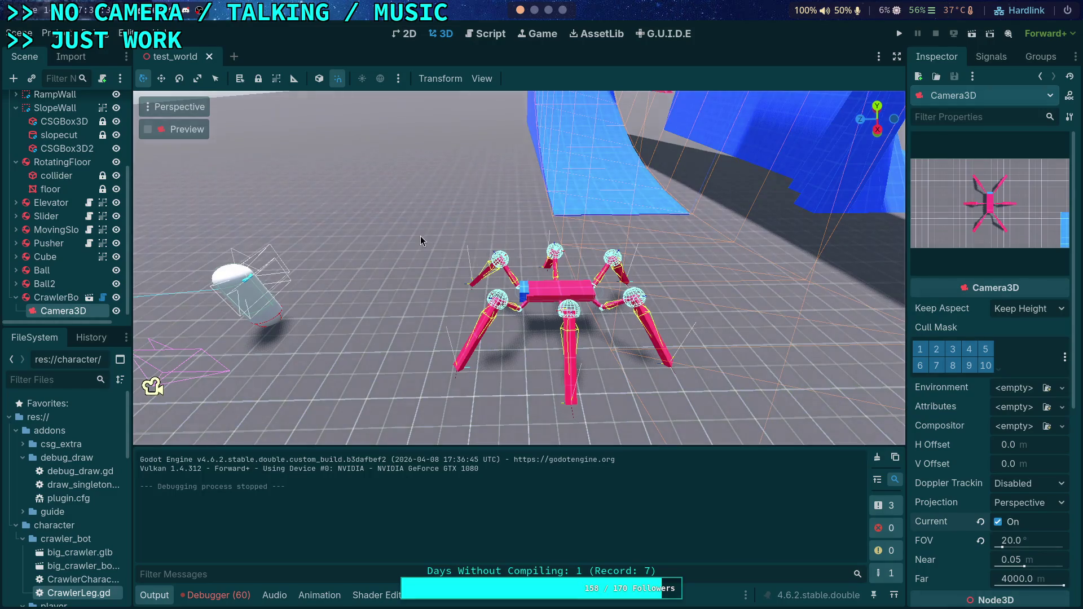
click(247, 288)
key(f)
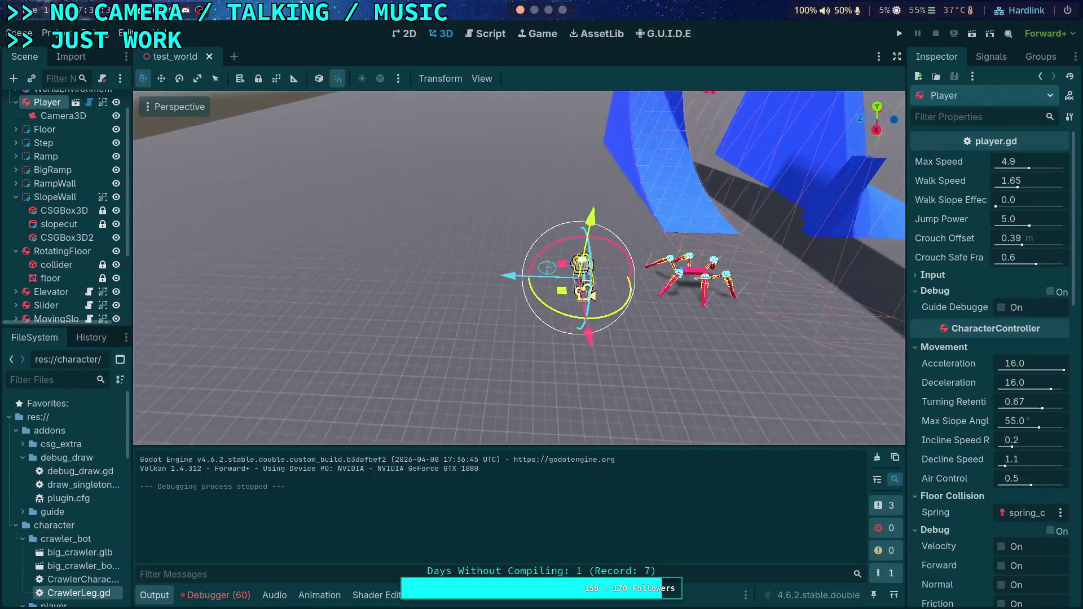
drag(523, 273, 99, 248)
key(a)
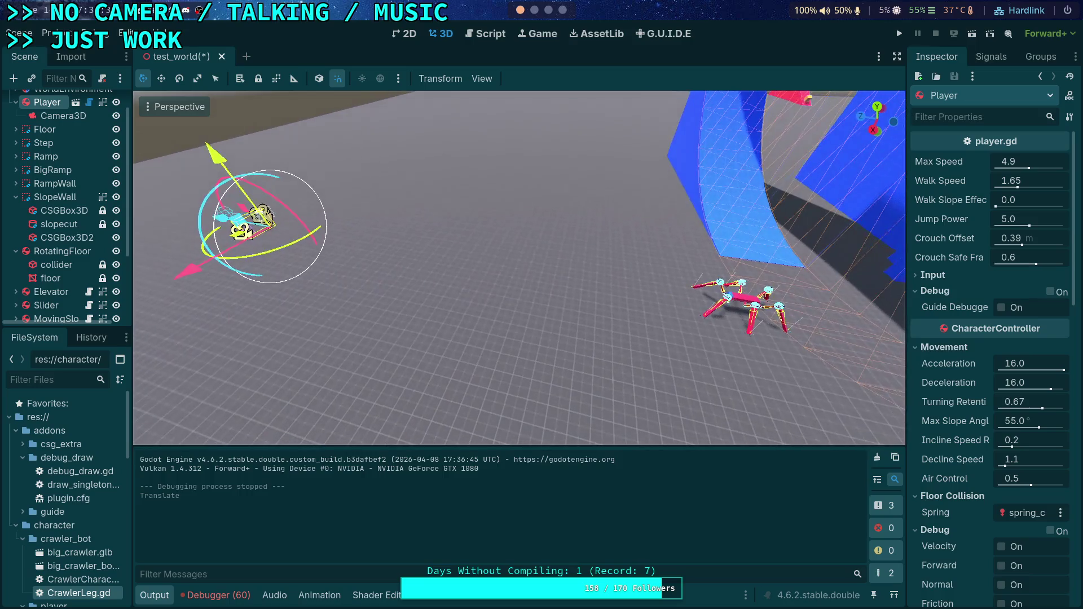
key(F5)
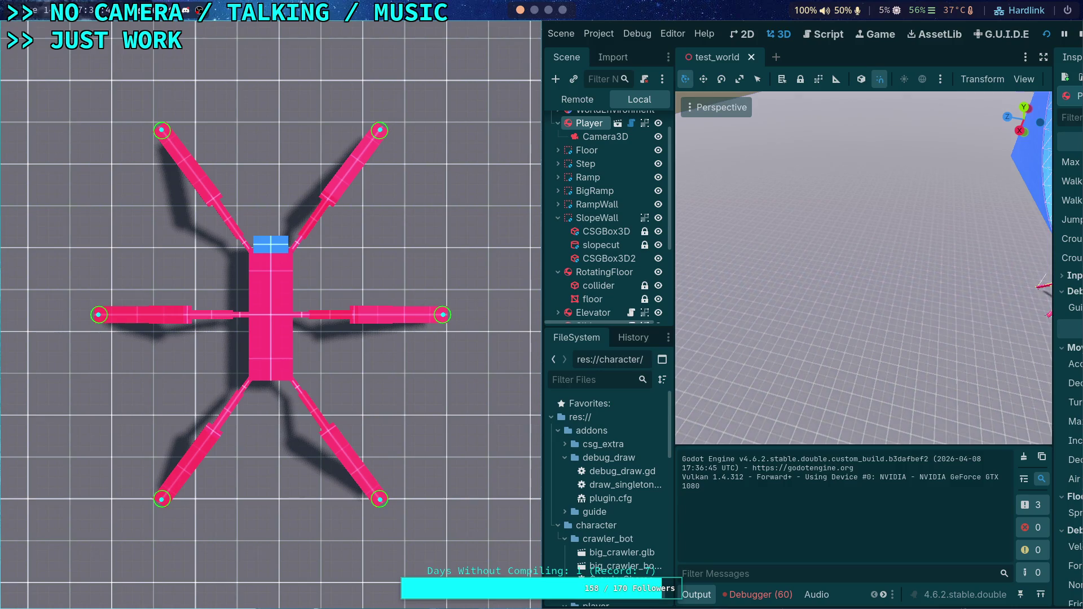
- Set the game's time scale to 0.25 and advance it sixteen single ticks
key(t)
key(period)
key(period)
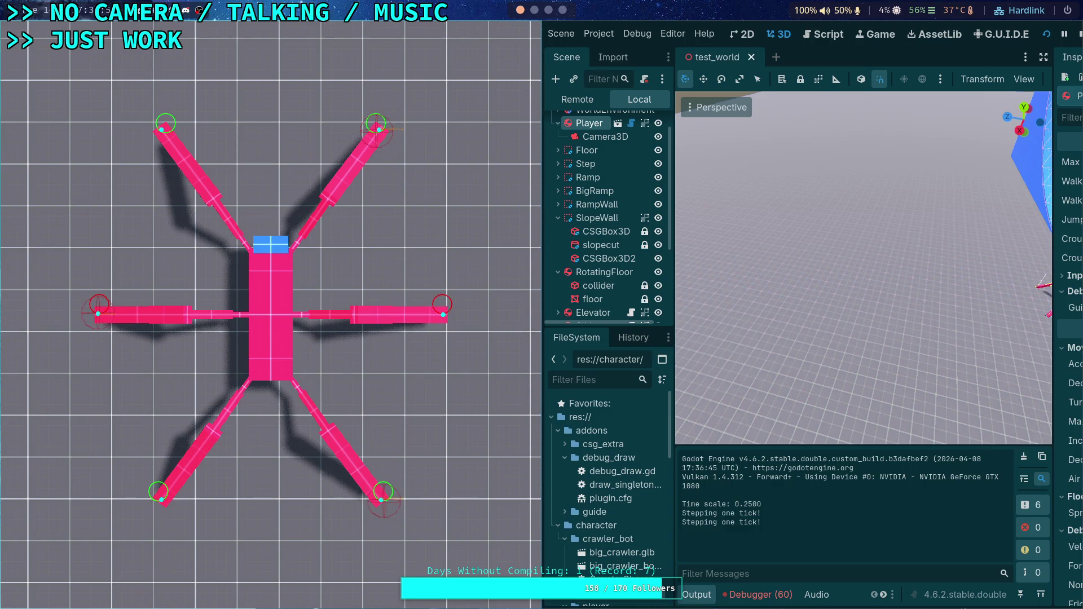
key(period)
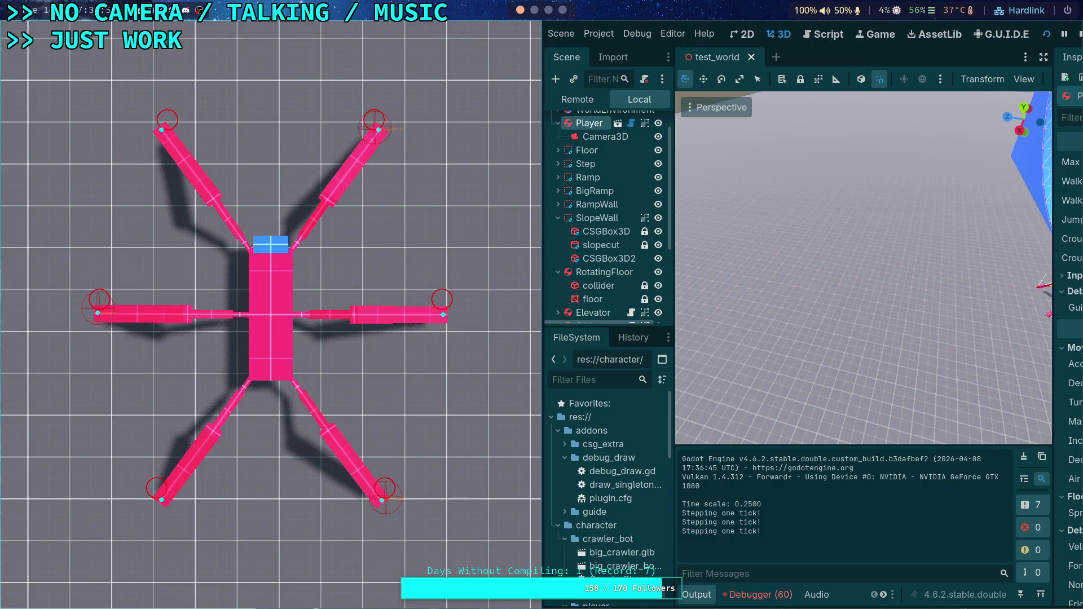
key(period)
key(period)
key(period)
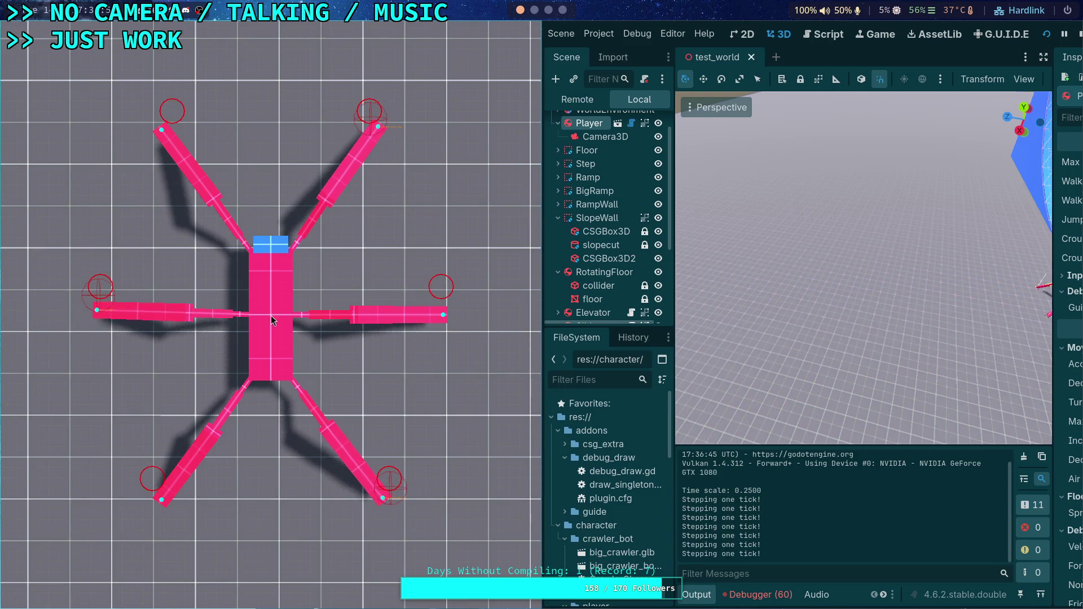
key(period)
key(period)
key(period)
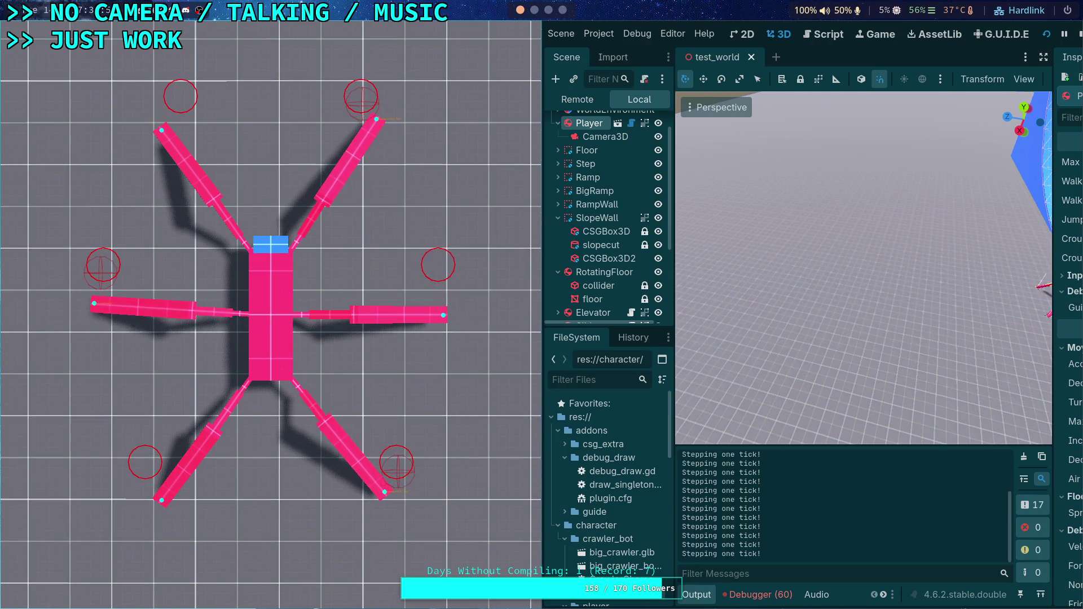
key(period)
key(period)
key(period)
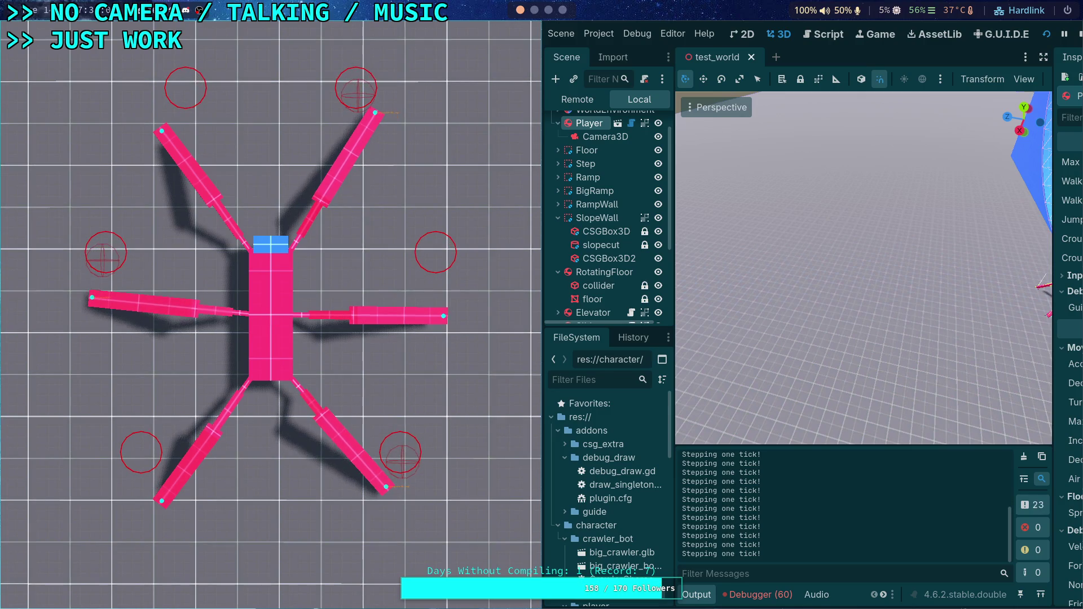
key(period)
key(period)
key(period)
key(period)
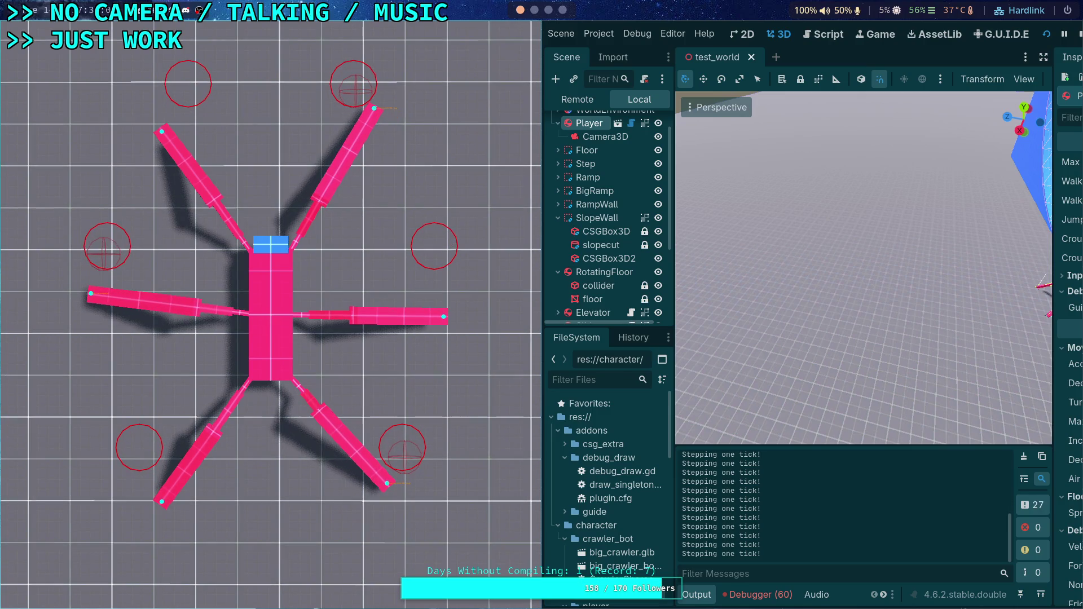
key(period)
key(period)
key(period)
key(period)
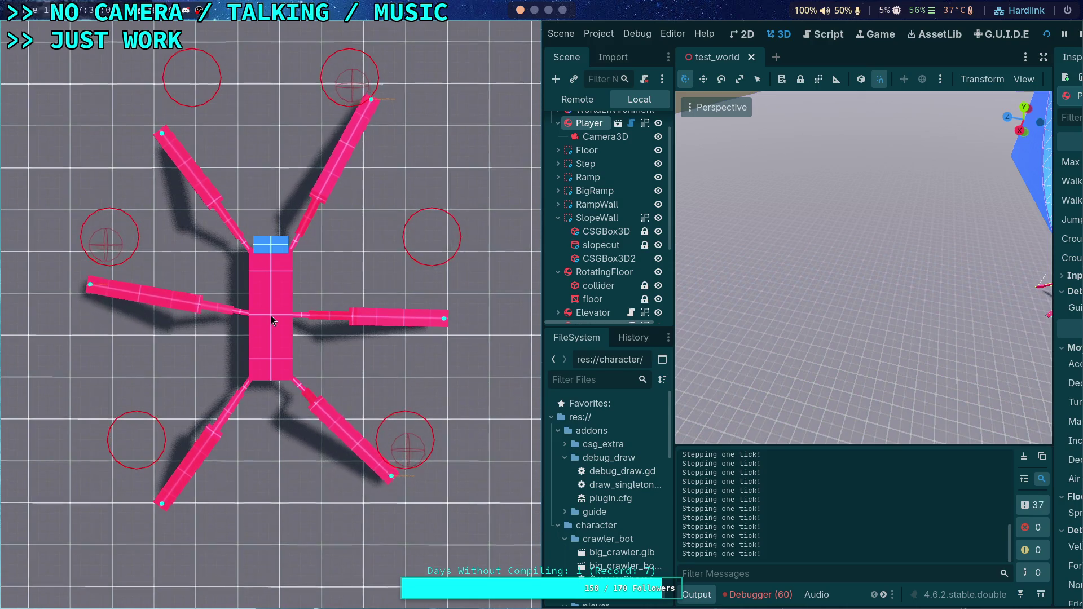
key(period)
key(period)
key(period)
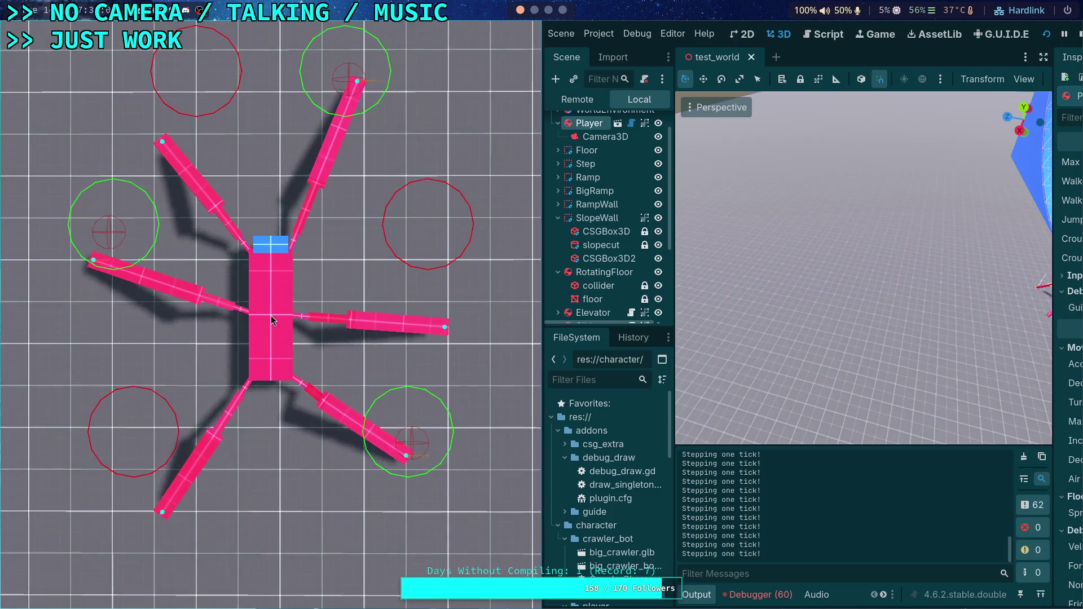
key(period)
key(period)
key(period)
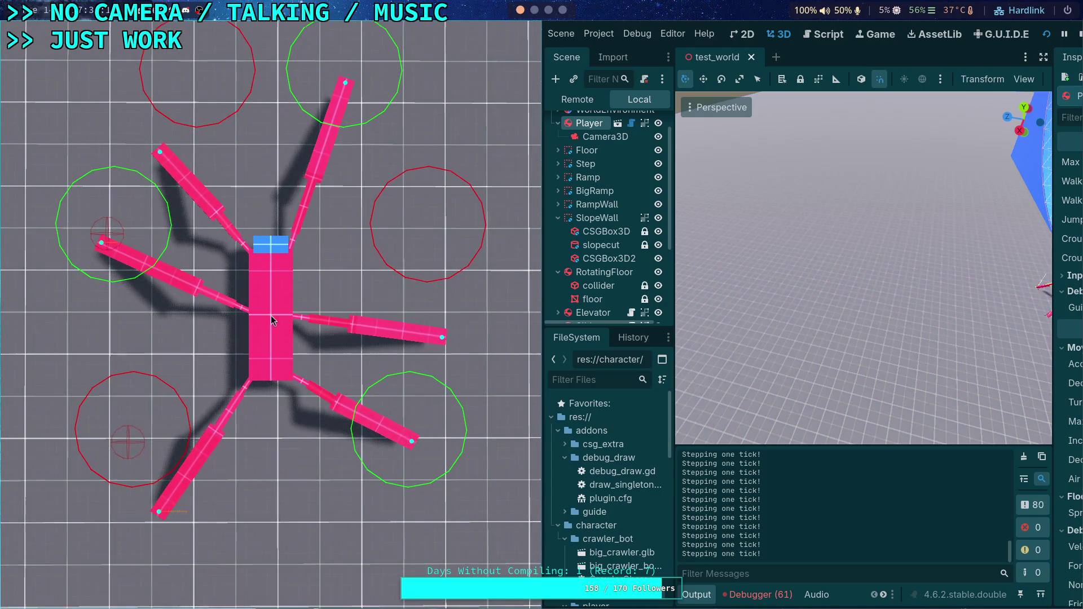
key(period)
key(period)
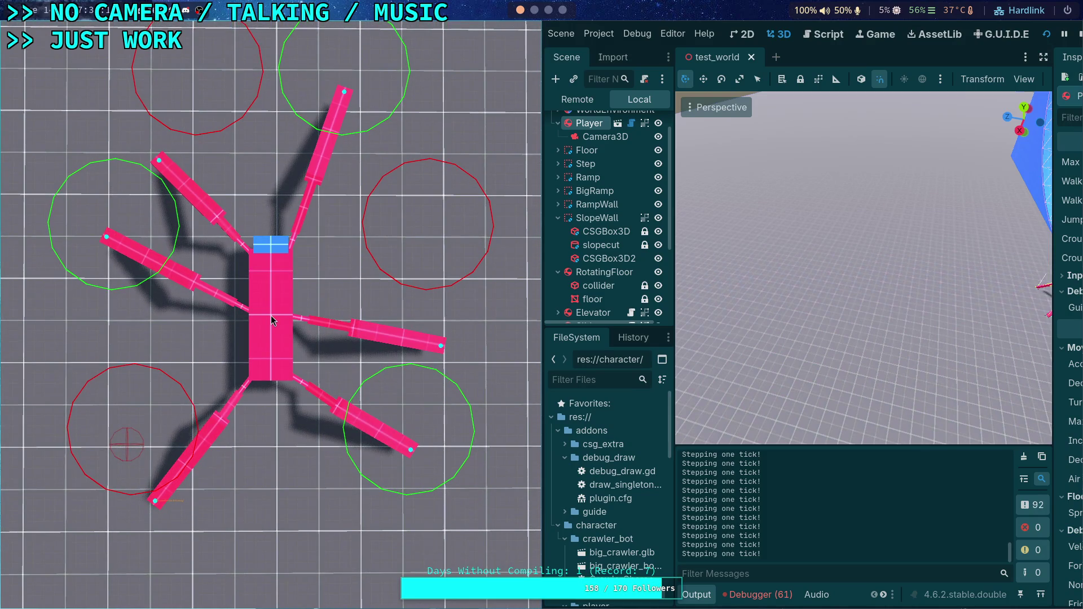
key(period)
key(period)
key(period)
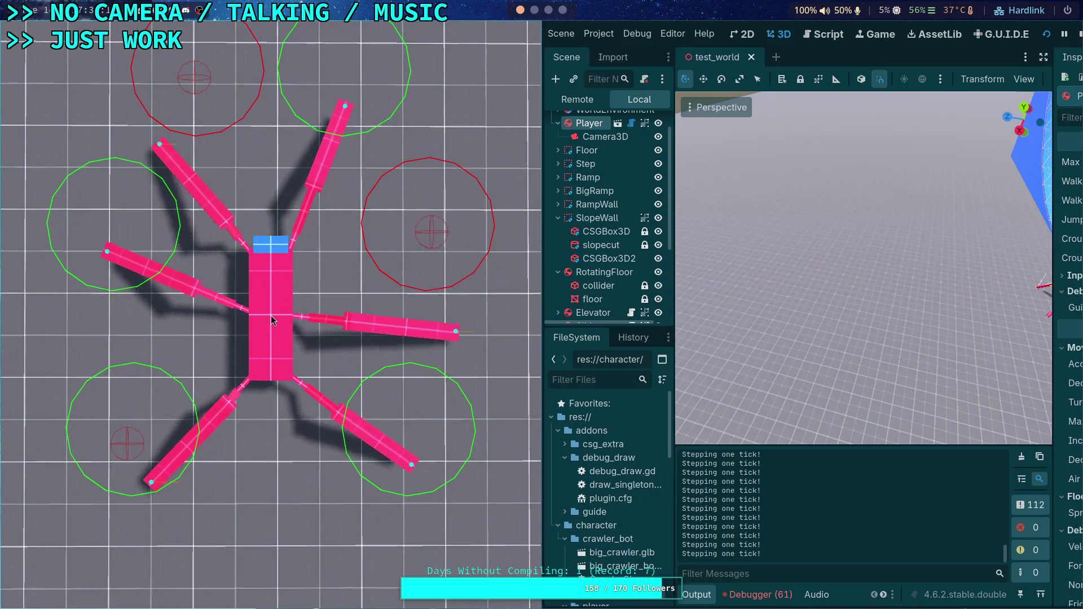
key(period)
key(period)
key(period)
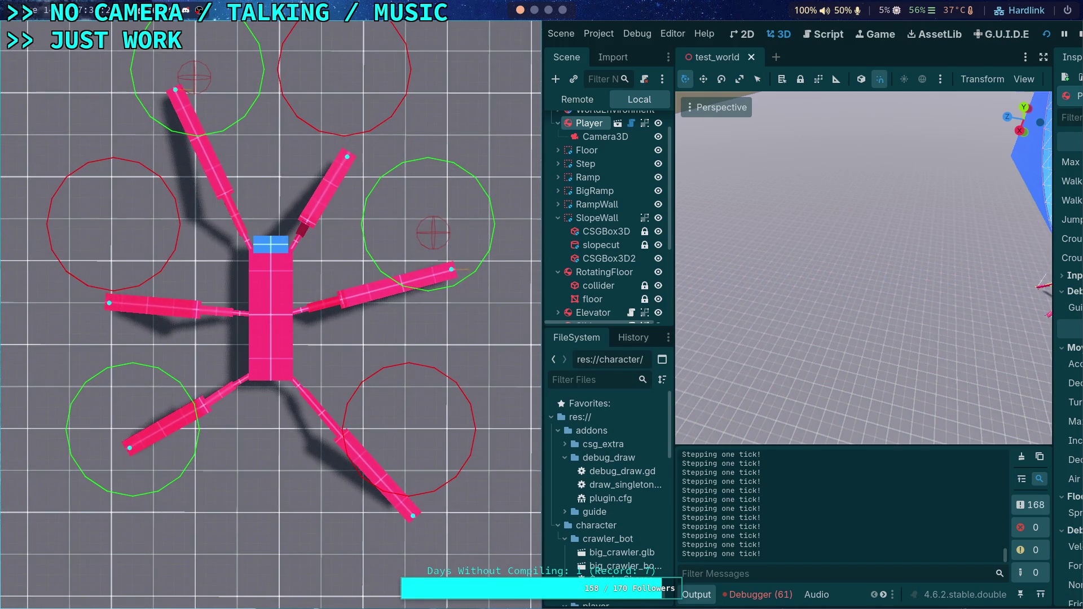
key(period)
key(period)
key(period)
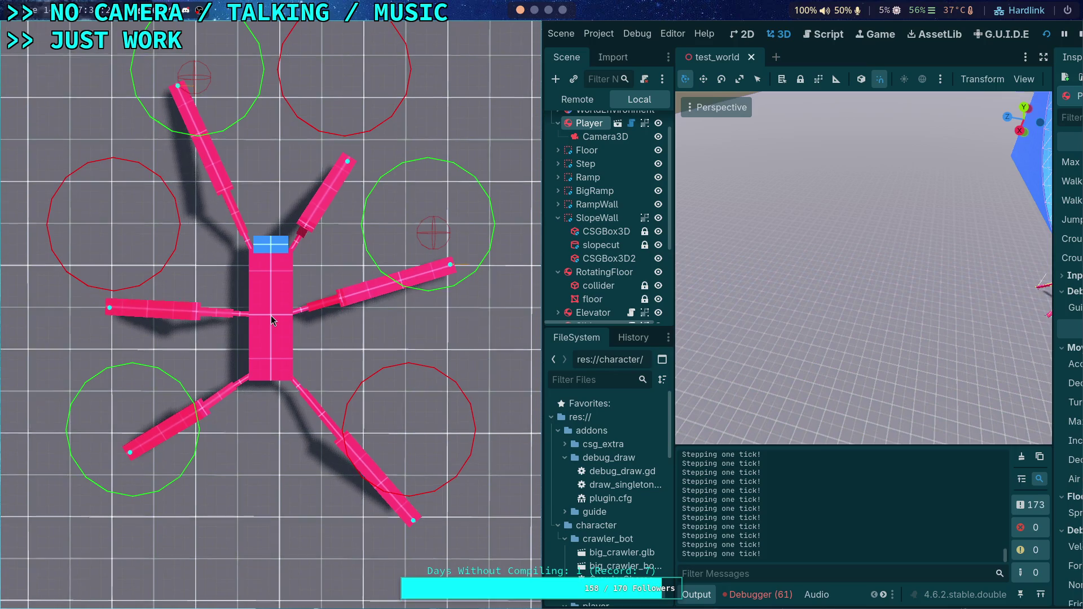
key(period)
key(period)
key(period)
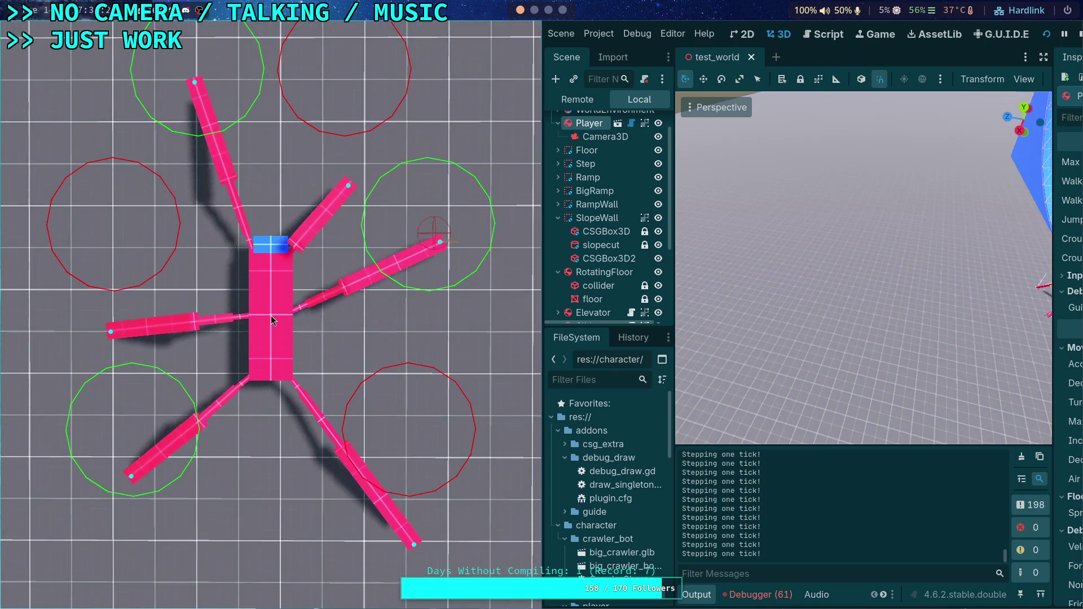
key(period)
key(period)
key(period)
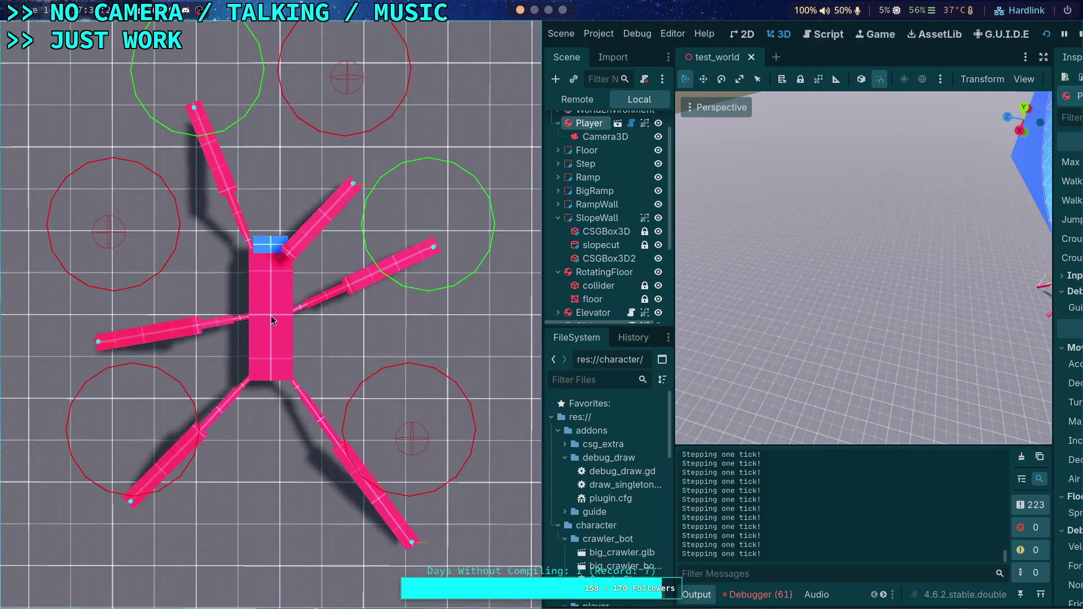
key(period)
key(period)
key(period)
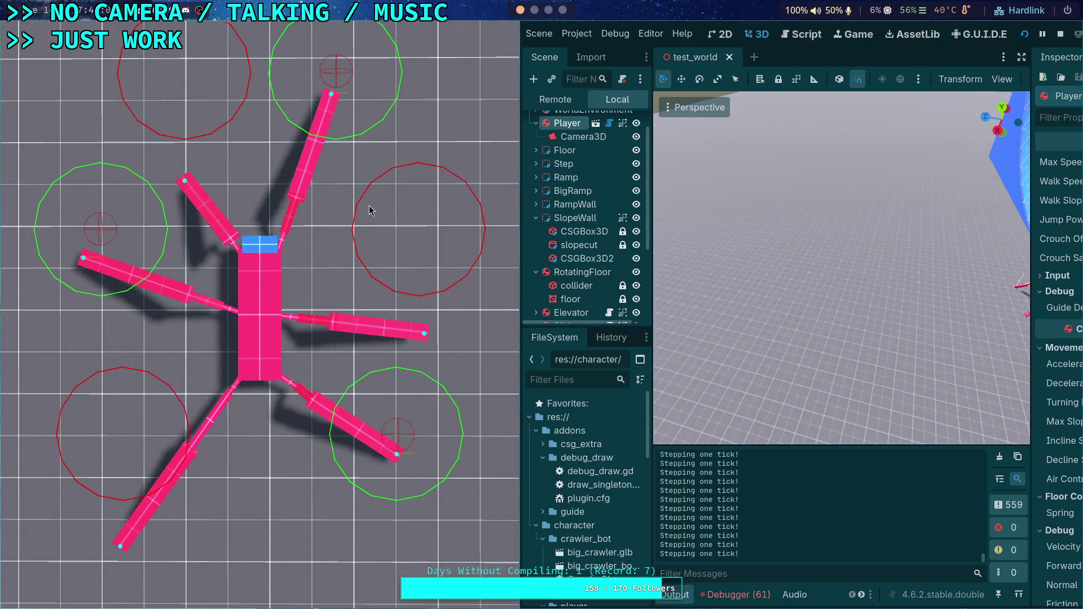
- Stop the playtest and show the node's Signals list
click(1062, 34)
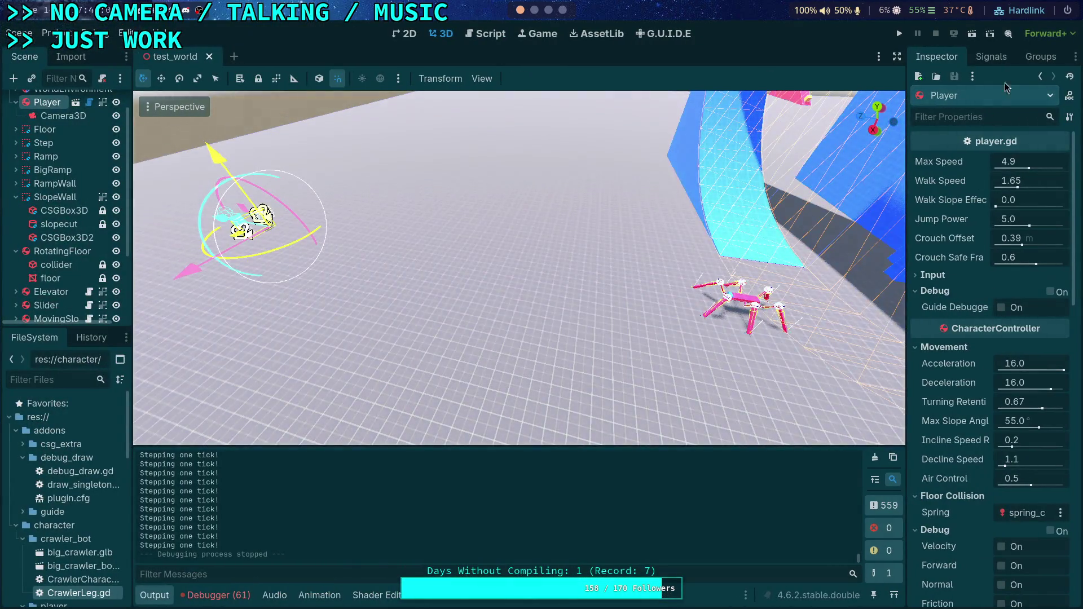
click(991, 57)
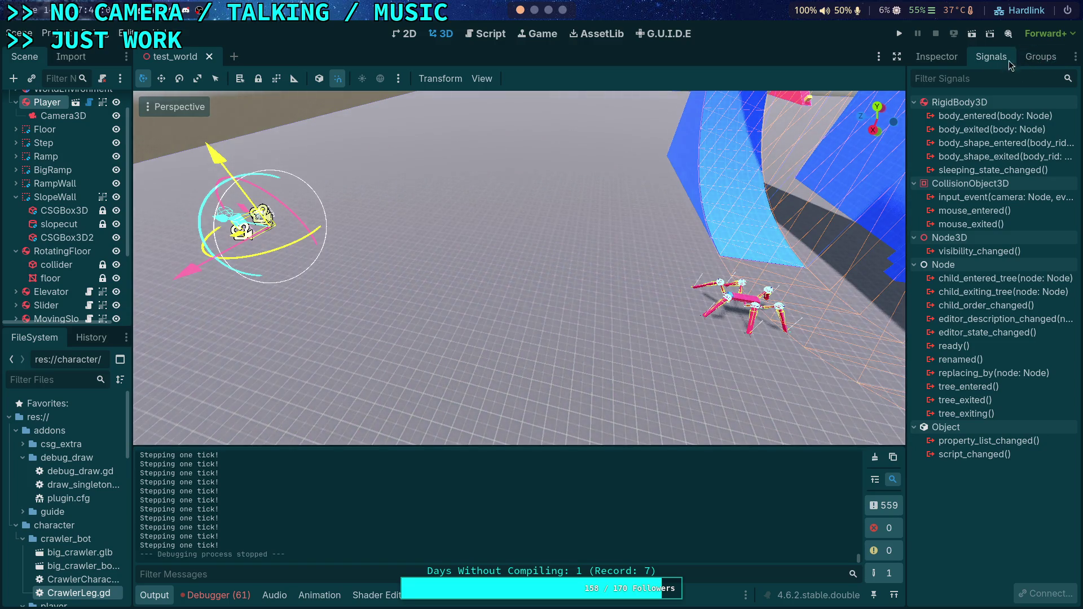
- Close the Signals panel and widen the right-side dock
right_click(994, 61)
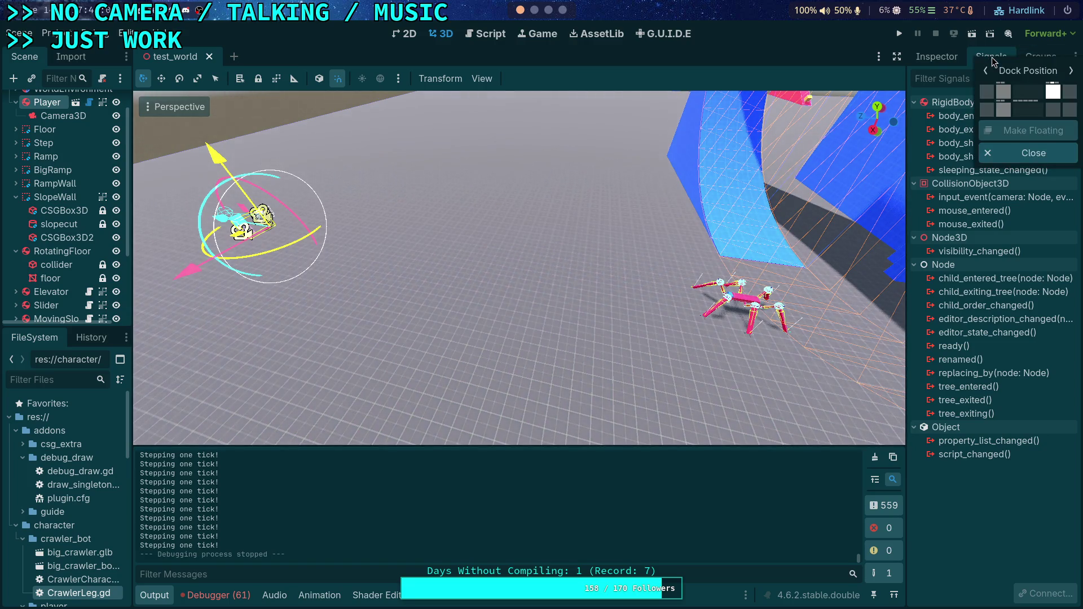
click(1004, 154)
drag(904, 80, 880, 99)
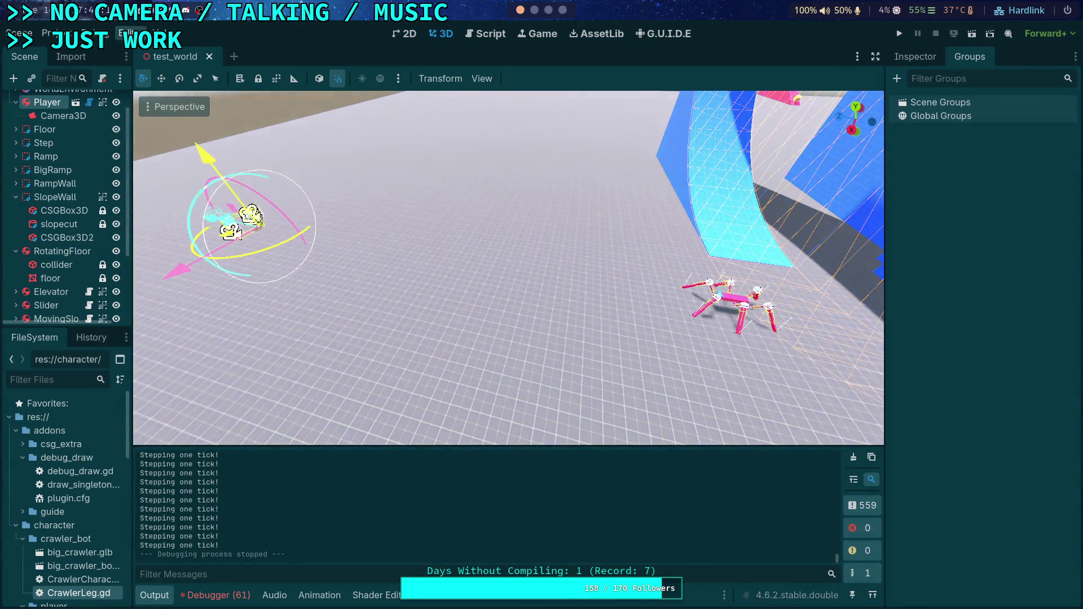
- Reset the editor layout to Default, then switch to the Code layout showing the Scene tree
click(127, 33)
mouse_move(257, 106)
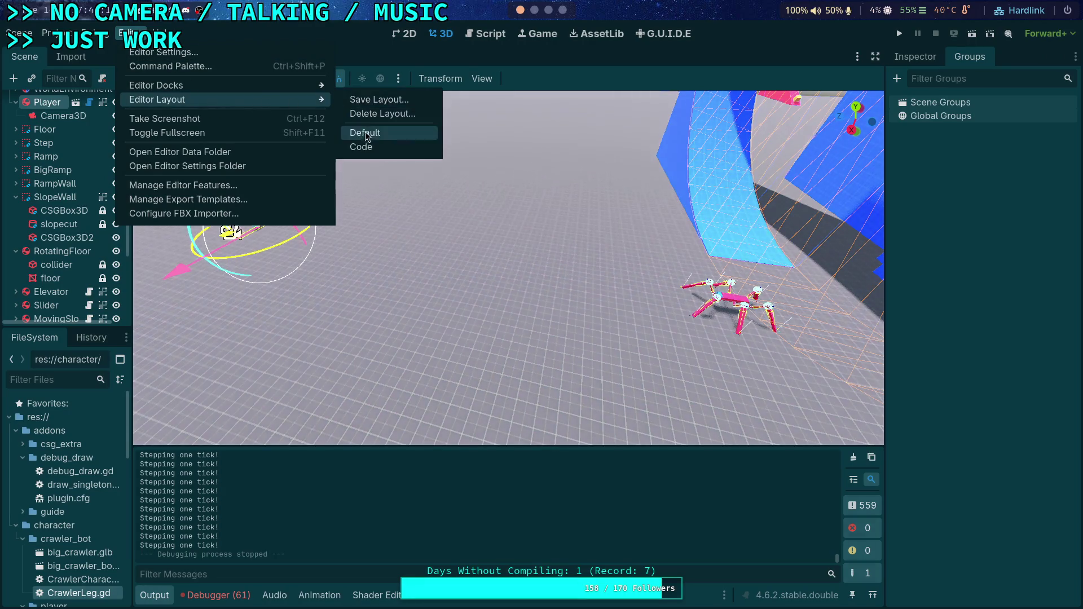
click(378, 141)
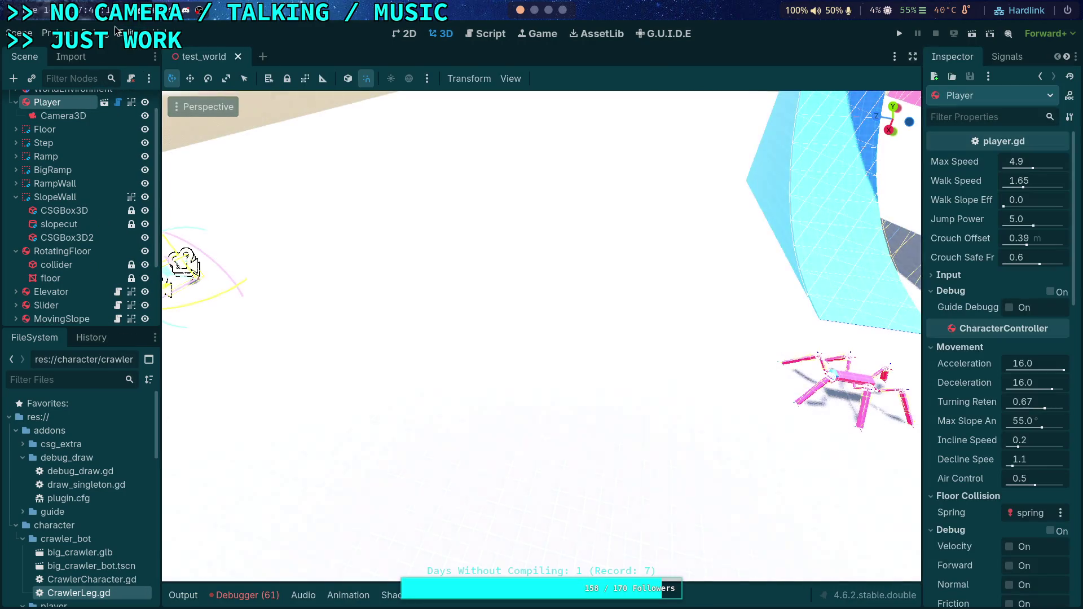
click(95, 33)
mouse_move(254, 99)
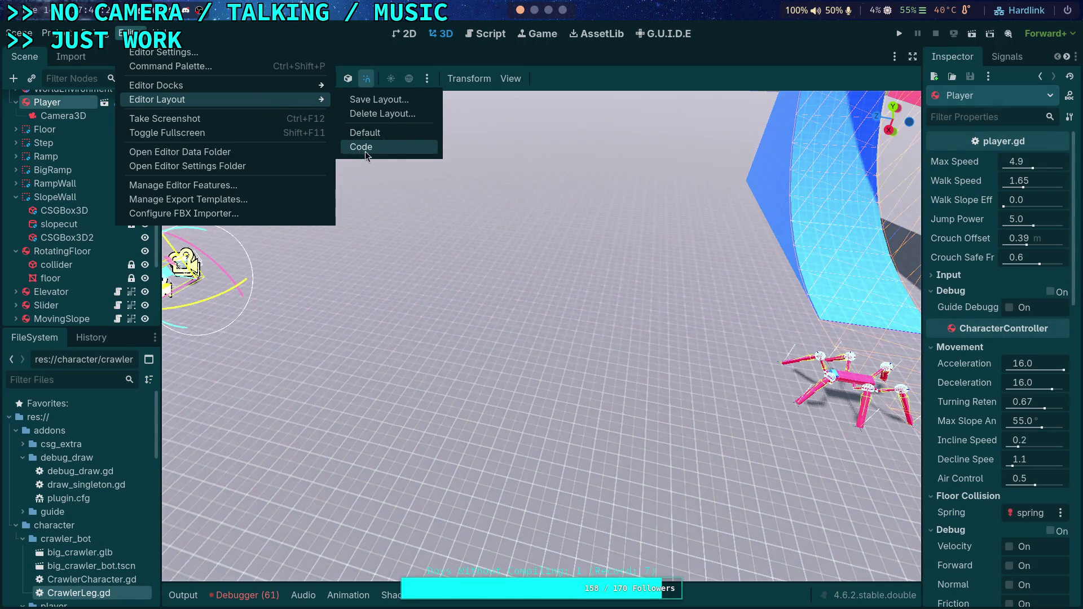
click(364, 150)
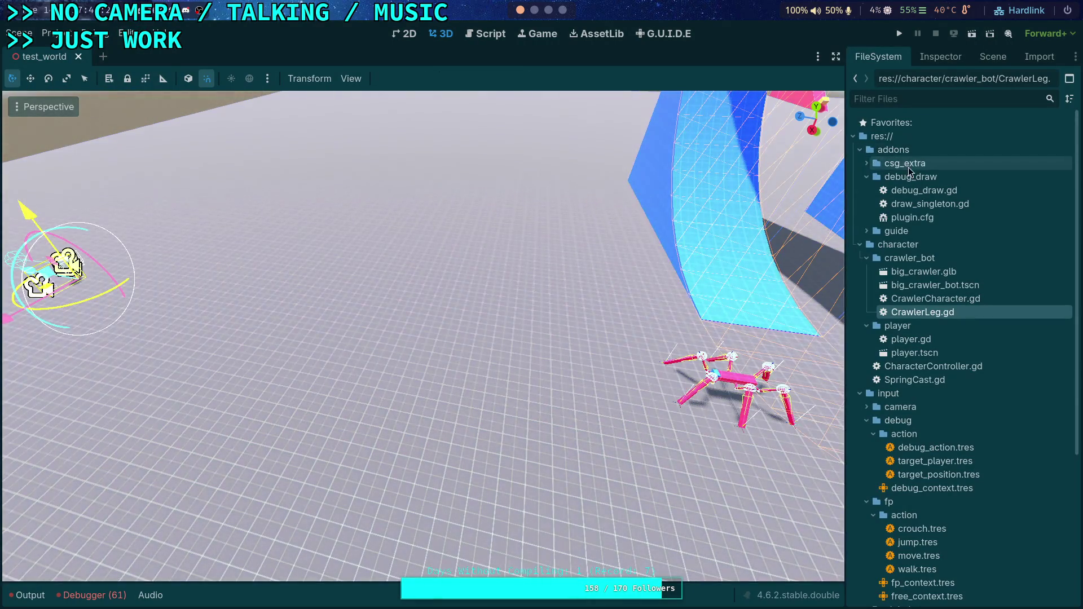
click(993, 57)
- Uncheck Current on CrawlerBot's Camera3D and drag the Player along Z beside the crawler
click(907, 427)
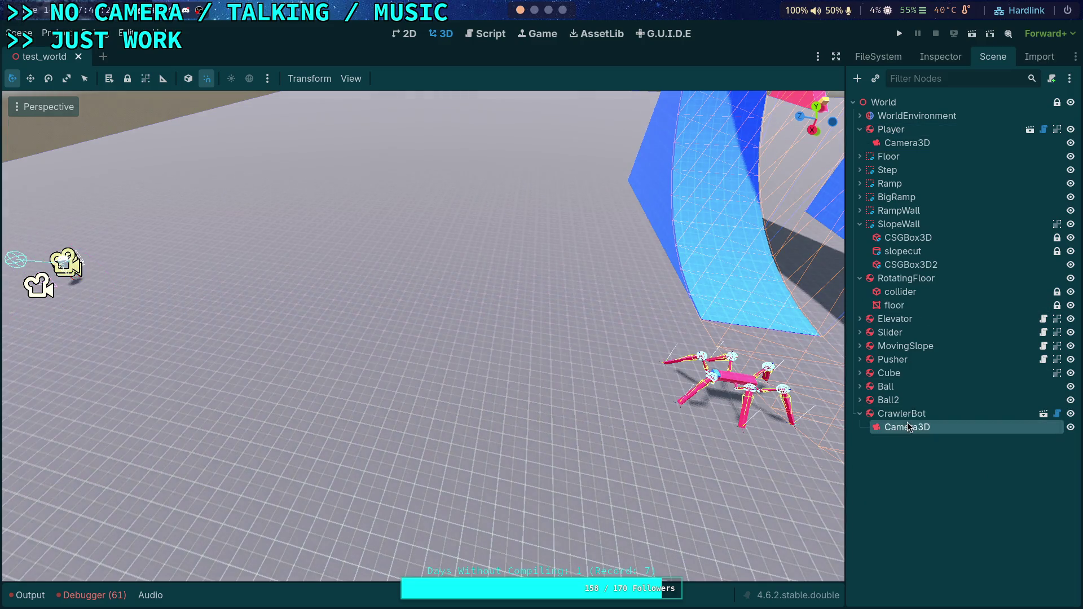
click(940, 57)
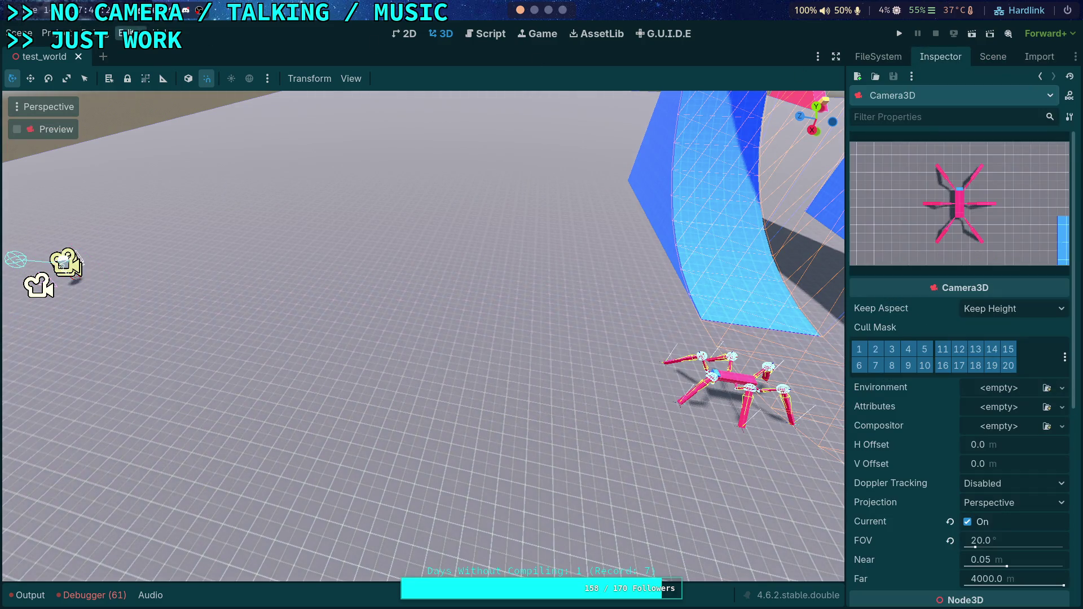
click(131, 34)
click(364, 133)
click(1006, 521)
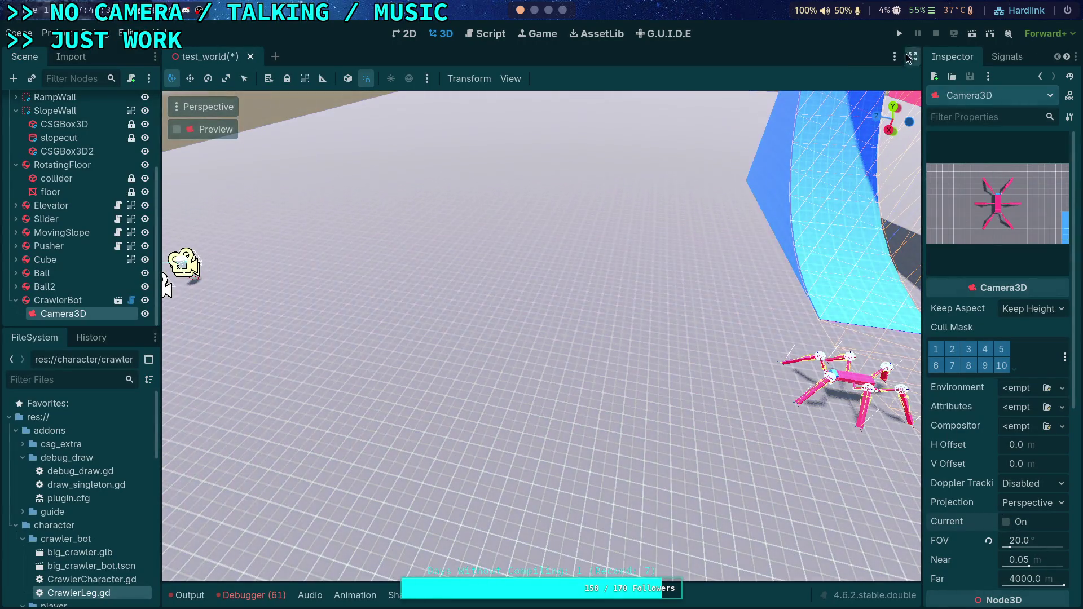
click(200, 265)
mouse_move(170, 276)
mouse_down()
mouse_move(582, 347)
mouse_move(573, 345)
mouse_up()
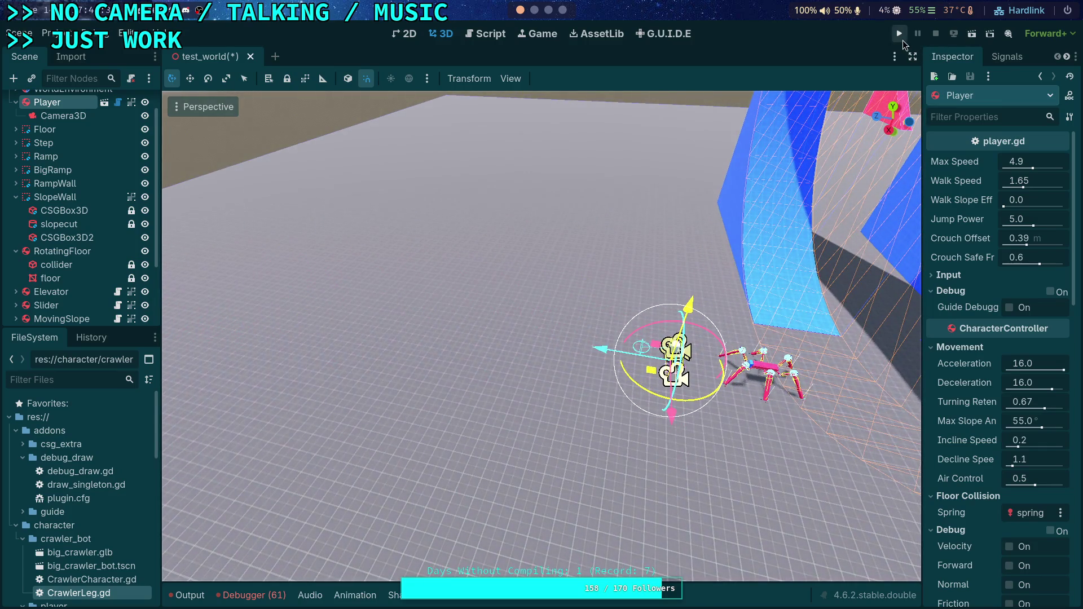
- Run the project, watch the crawler walk from the Player's camera, then stop it
click(900, 36)
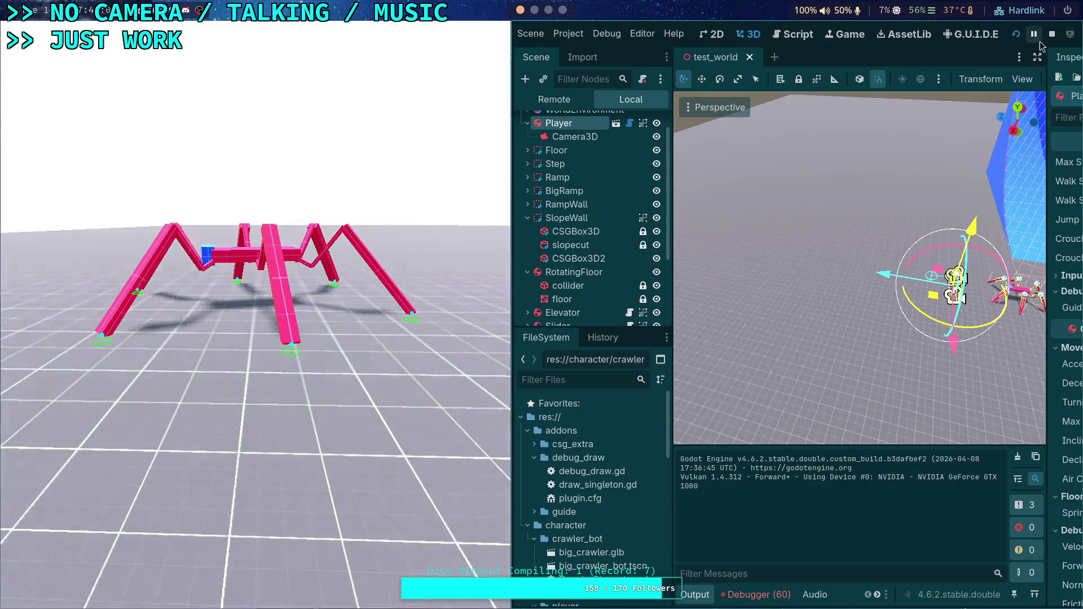
key(F8)
- Open CrawlerLeg.gd and select the decimal of the 1.0 clamp minimum in step_delta
click(485, 33)
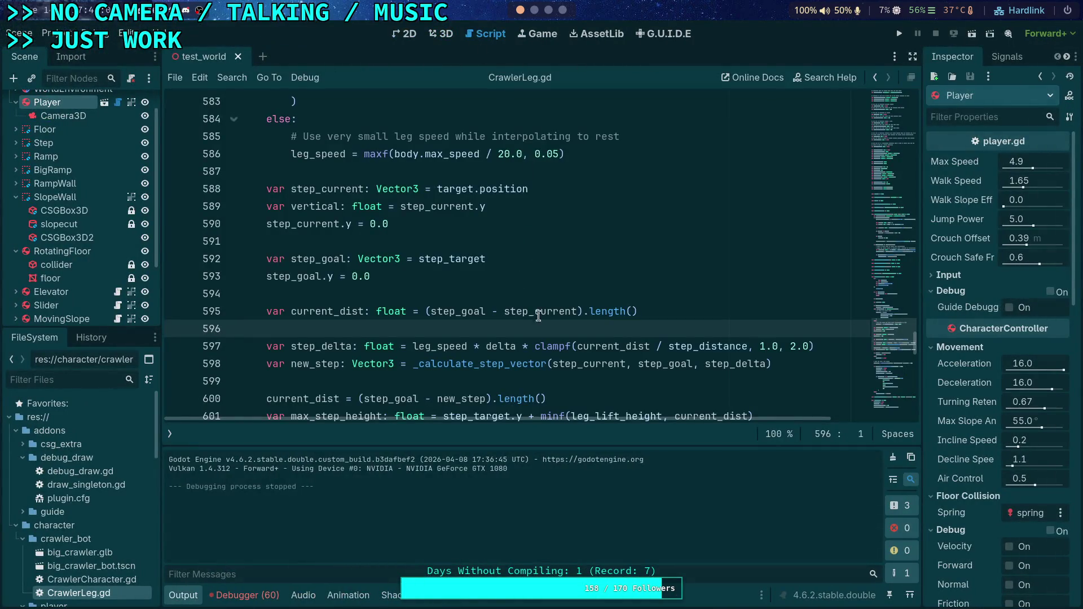
scroll(541, 317, down, 1)
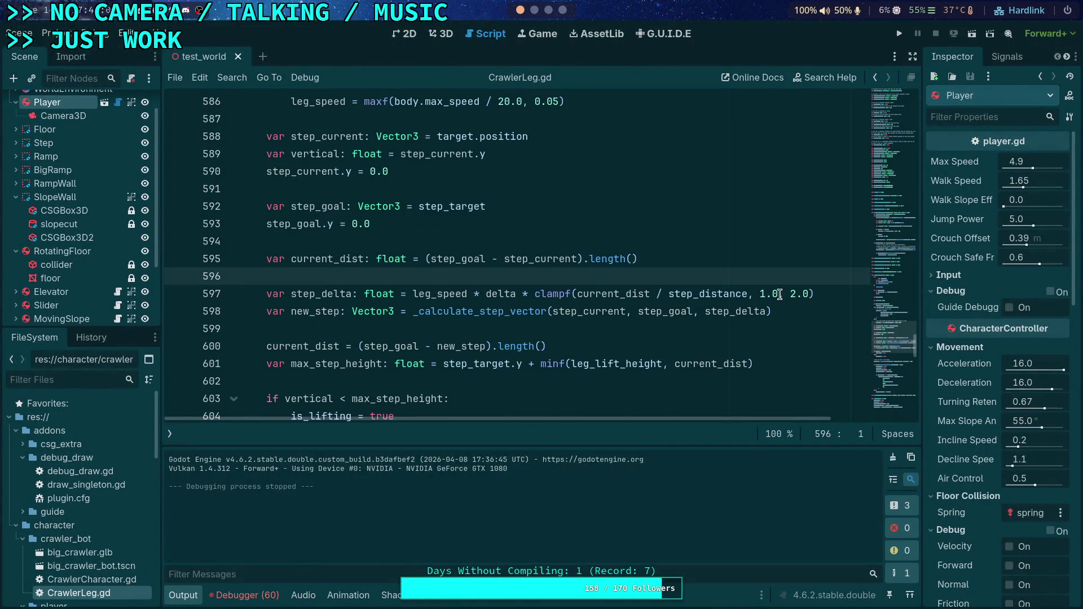
double_click(776, 294)
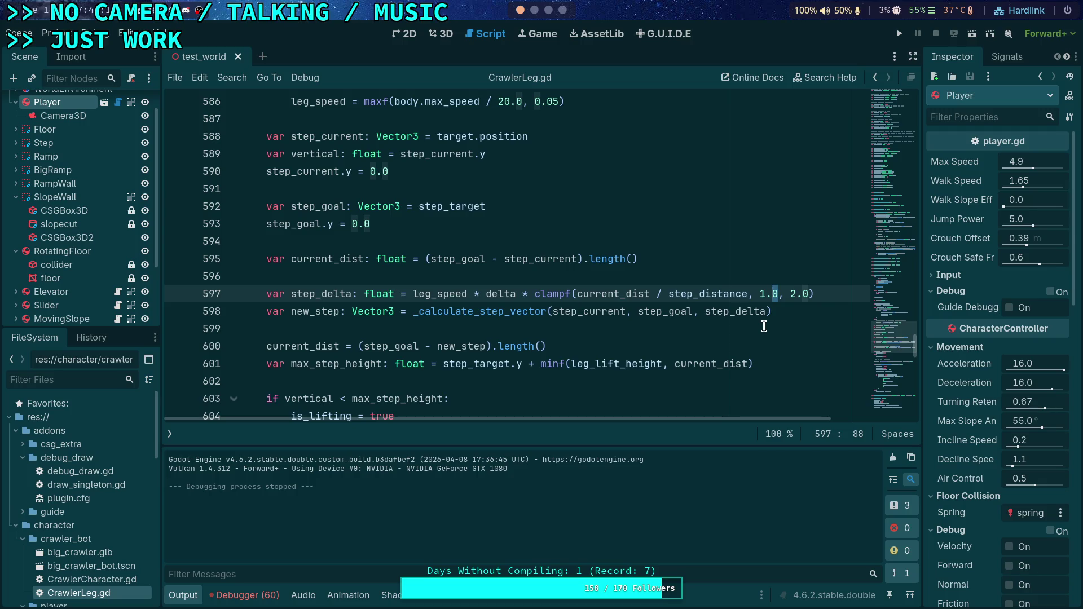
text(2)
- Run the game, tile its window on the left half, and hide the input overlay
click(903, 35)
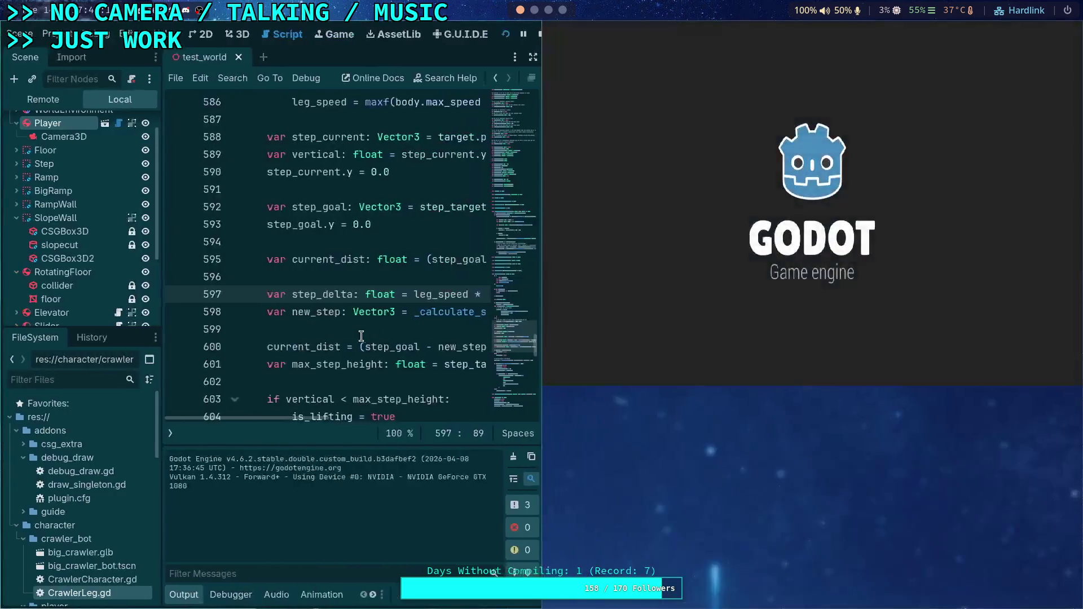
key(super+f)
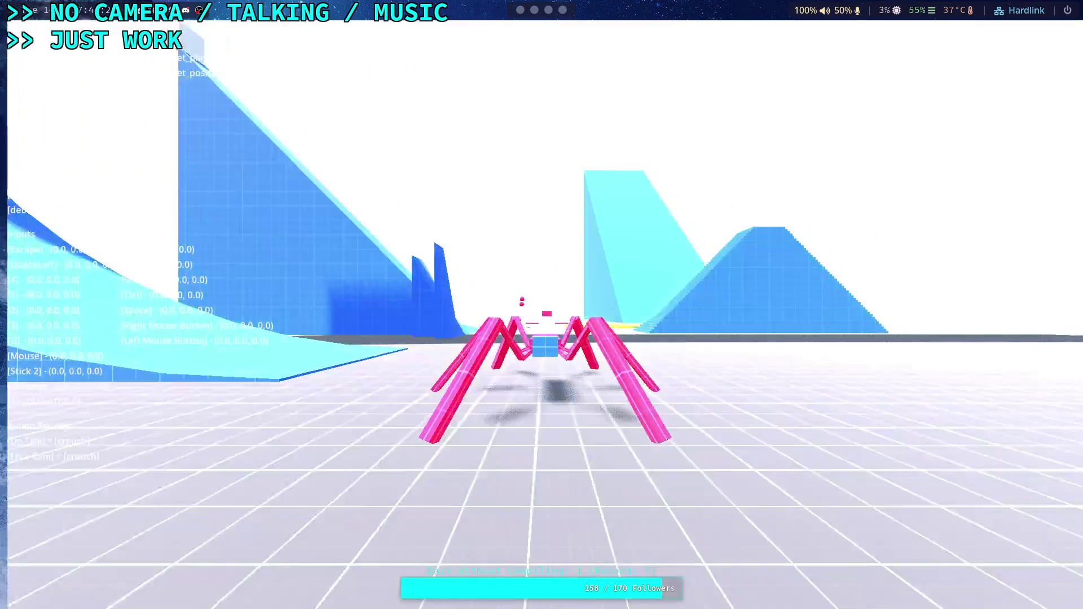
key(super+f)
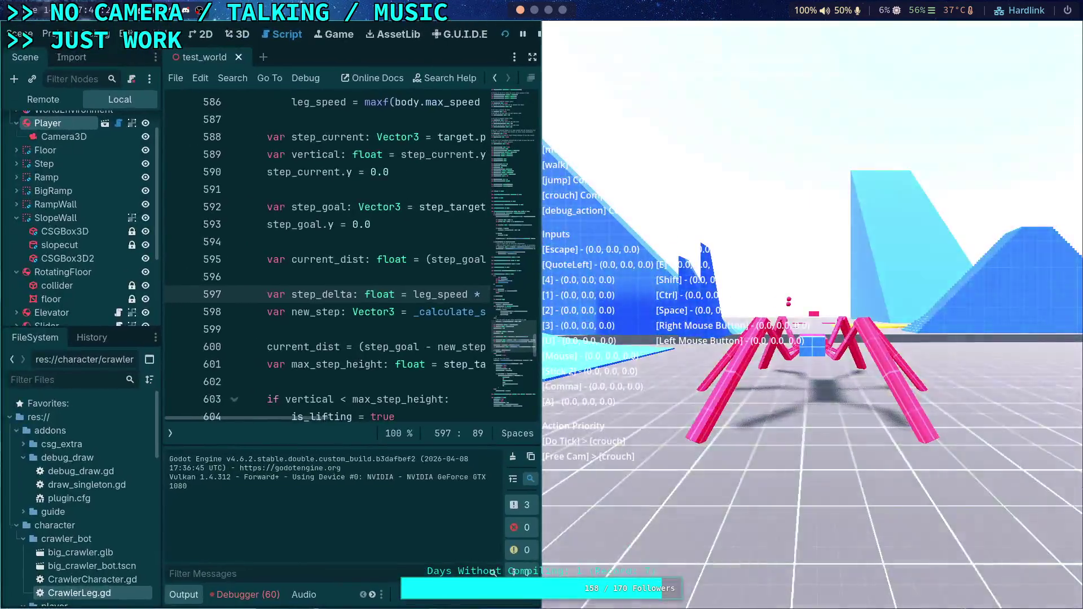
key(super+shift+Left)
key(grave)
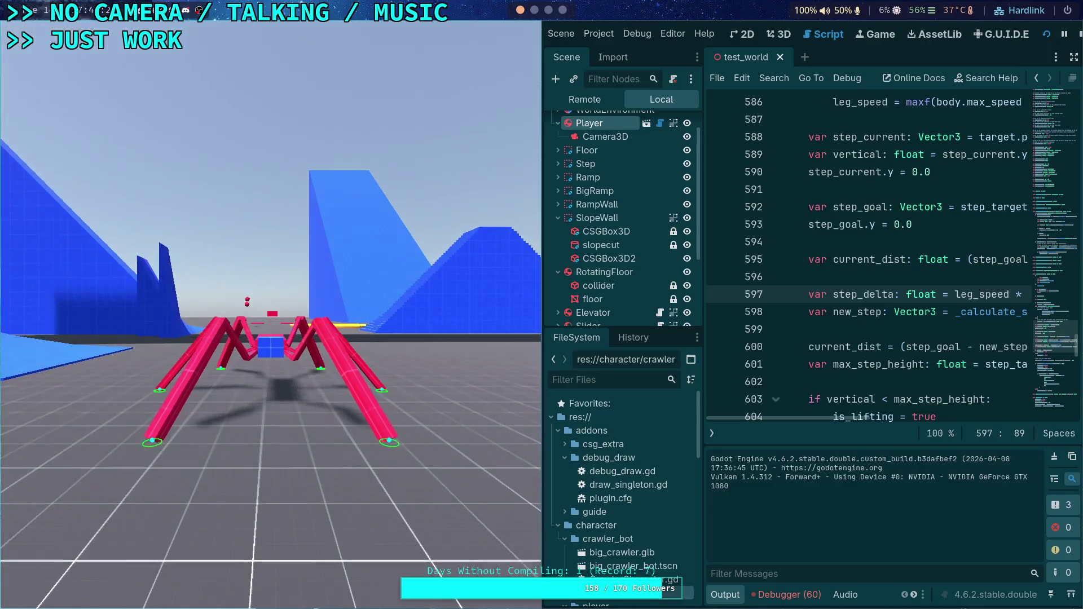
- Walk and turn the crawler with W, then step its legs three single ticks
key(w)
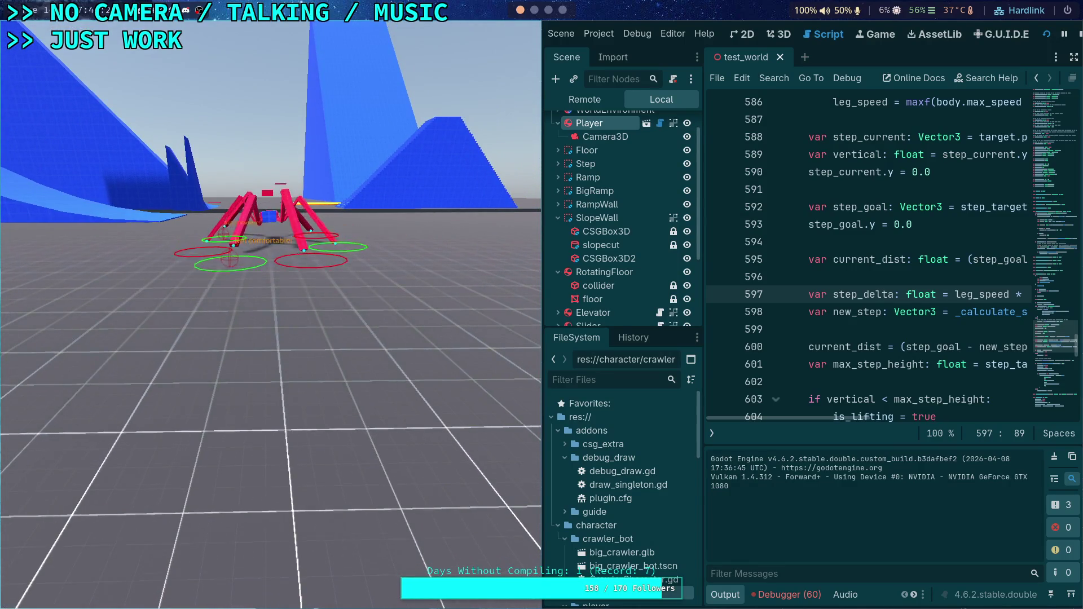
key(w)
key(w)
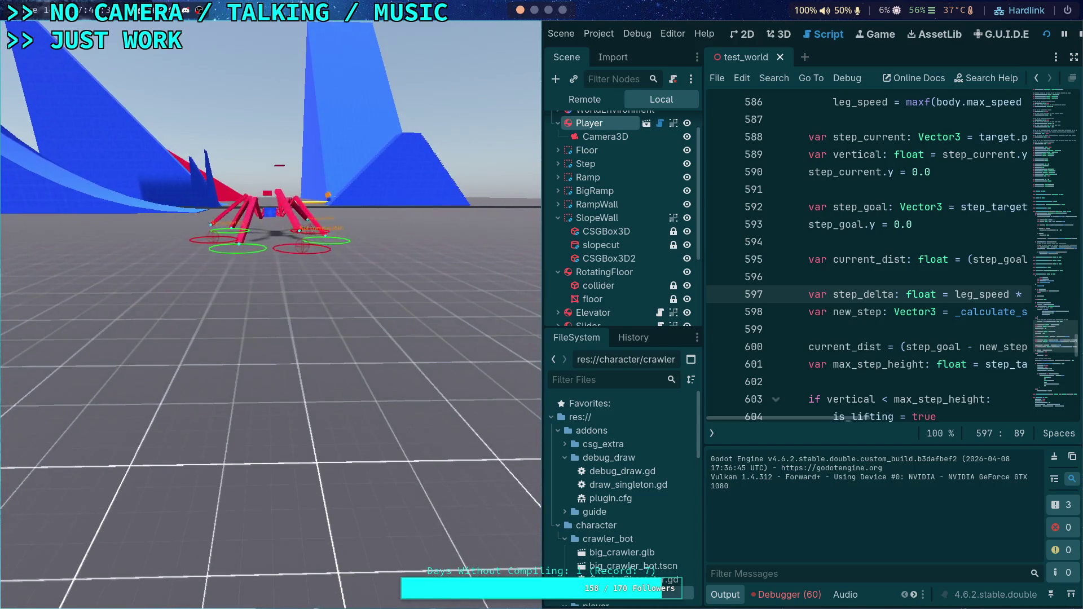
key(w)
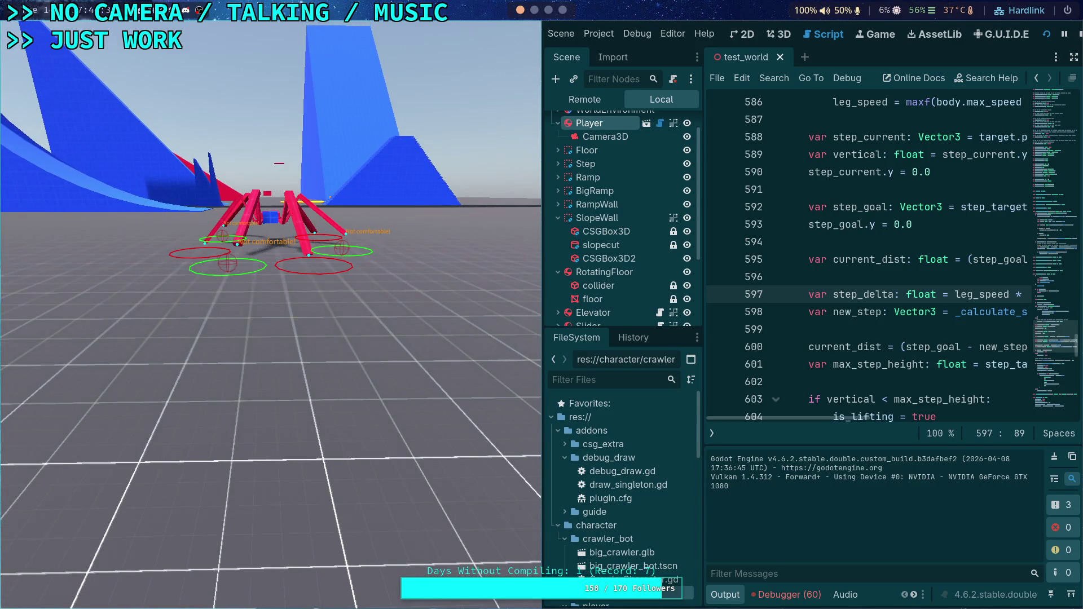
key(period)
key(period)
key(period)
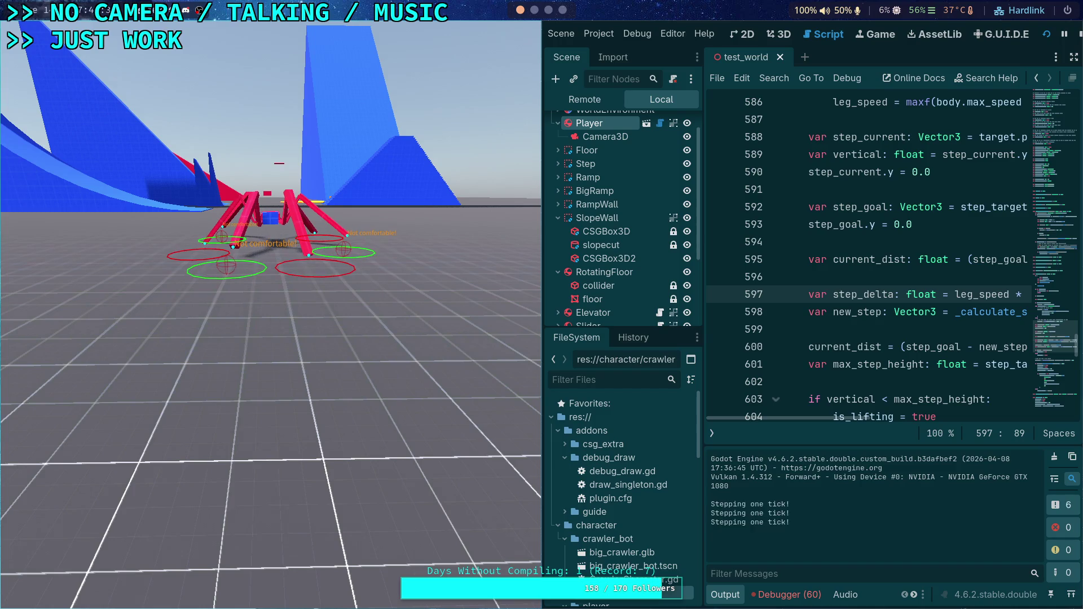
key(period)
key(period)
key(period)
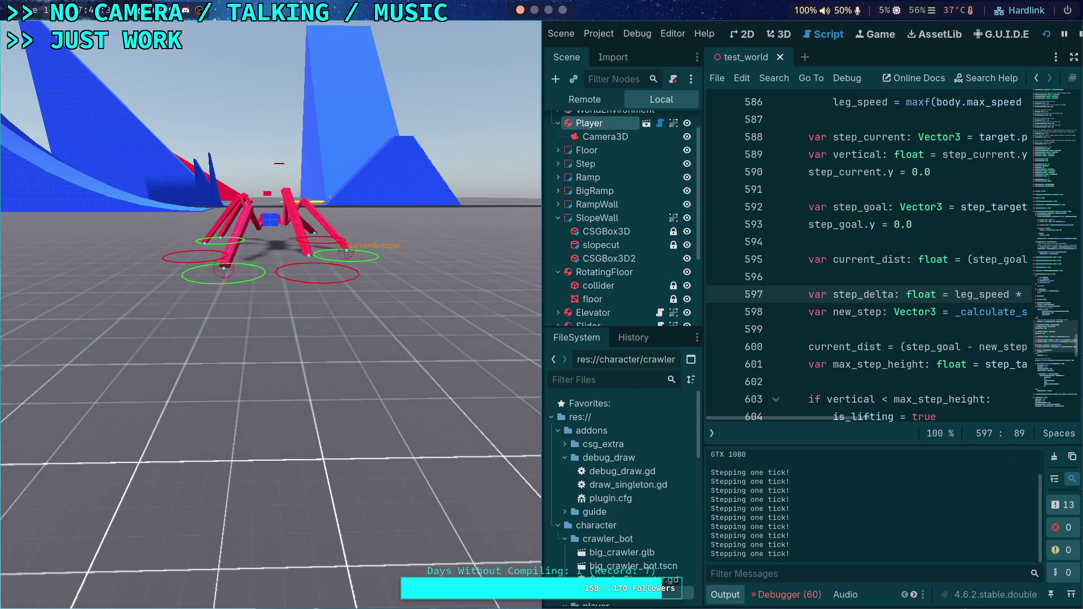
key(period)
key(period)
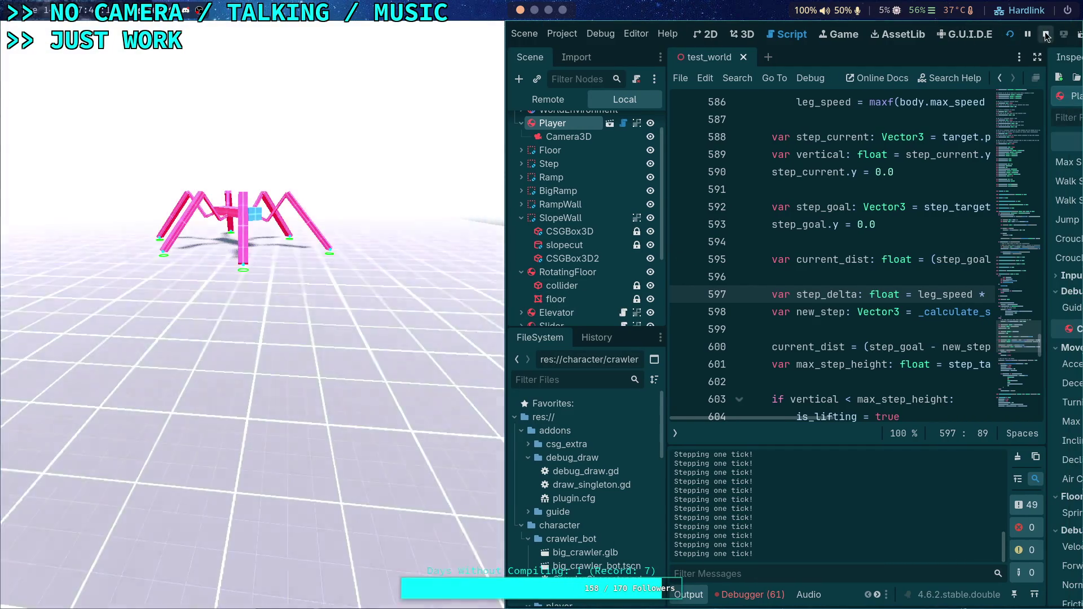
- Stop the running game and collapse the Output log so CrawlerLeg.gd fills the editor
click(1045, 35)
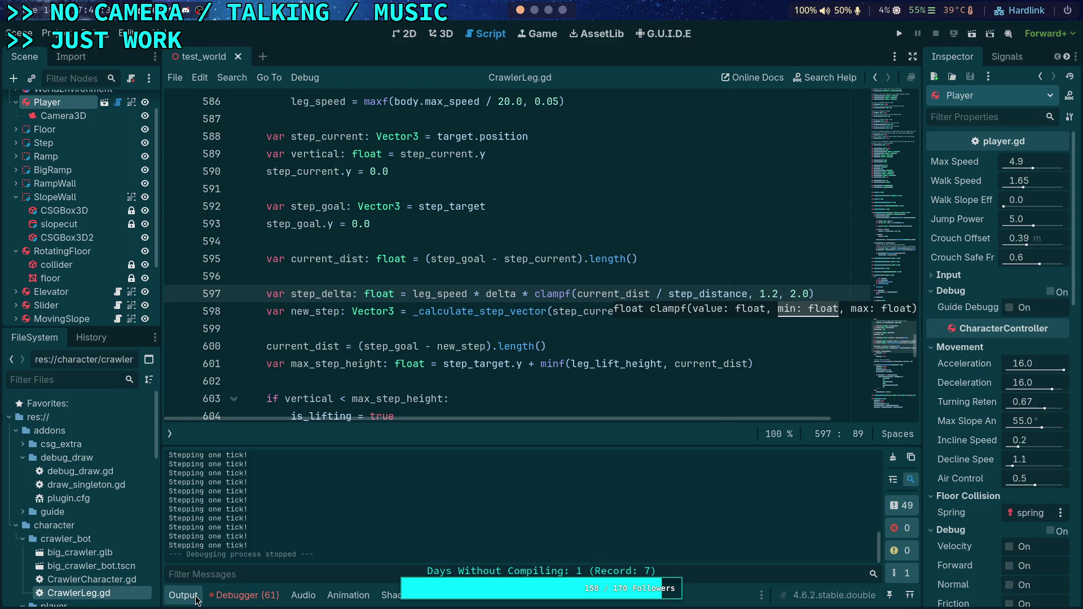
click(184, 596)
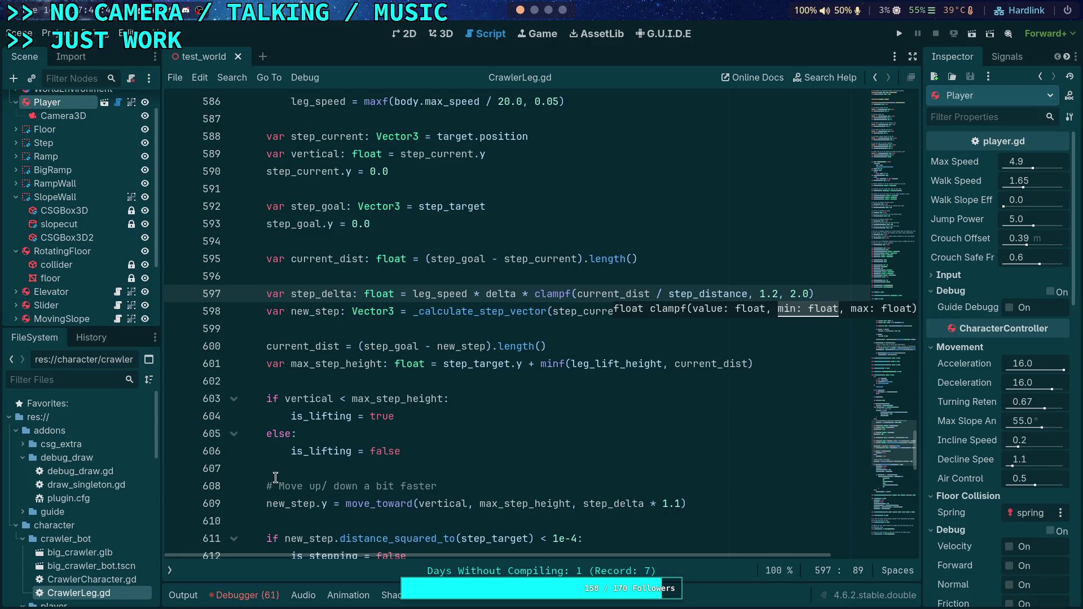
click(365, 330)
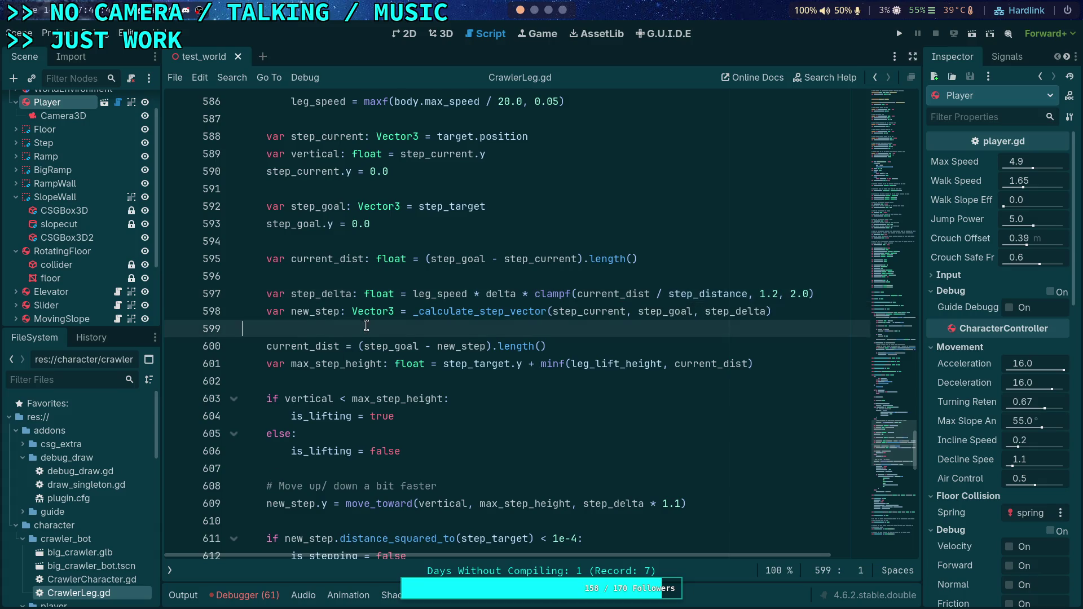
- Fold the _update_step and start_step functions in CrawlerLeg.gd
scroll(355, 305, down, 2)
scroll(347, 268, up, 8)
scroll(347, 268, up, 8)
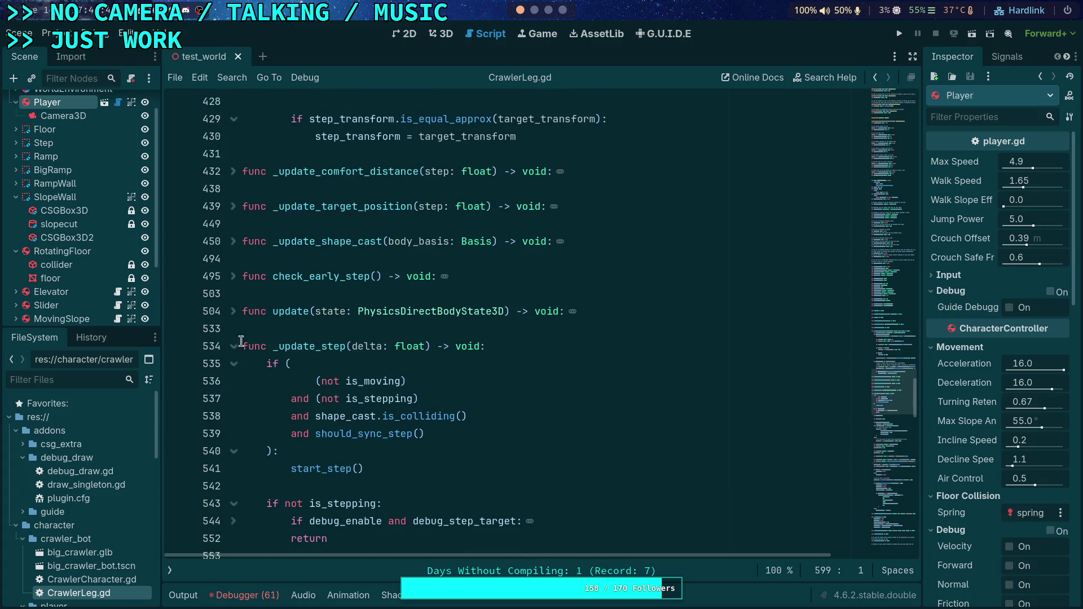
click(233, 344)
scroll(249, 327, down, 2)
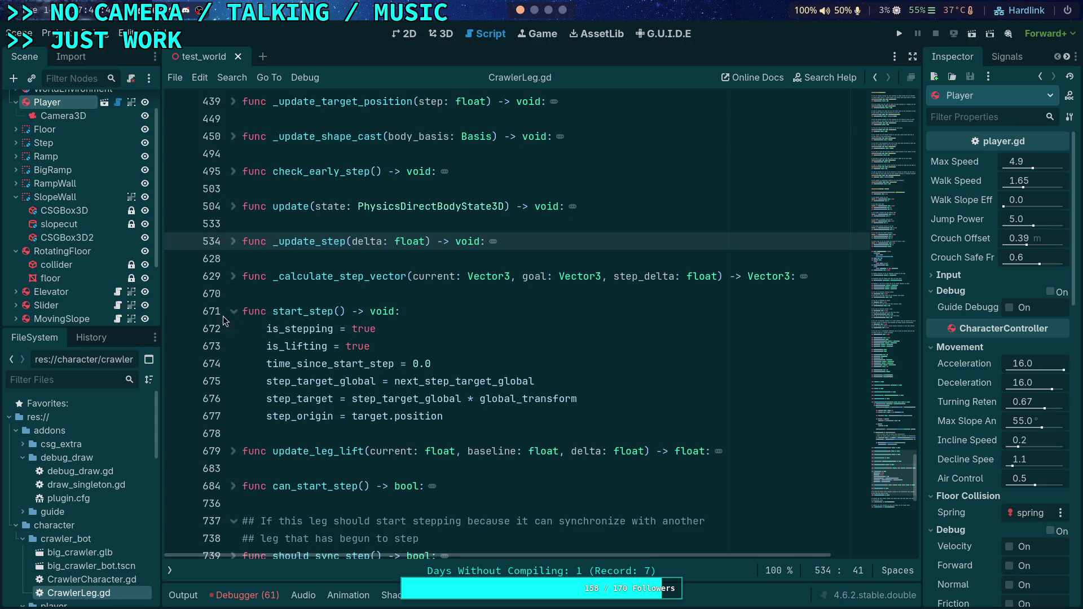
click(233, 311)
click(233, 171)
click(233, 172)
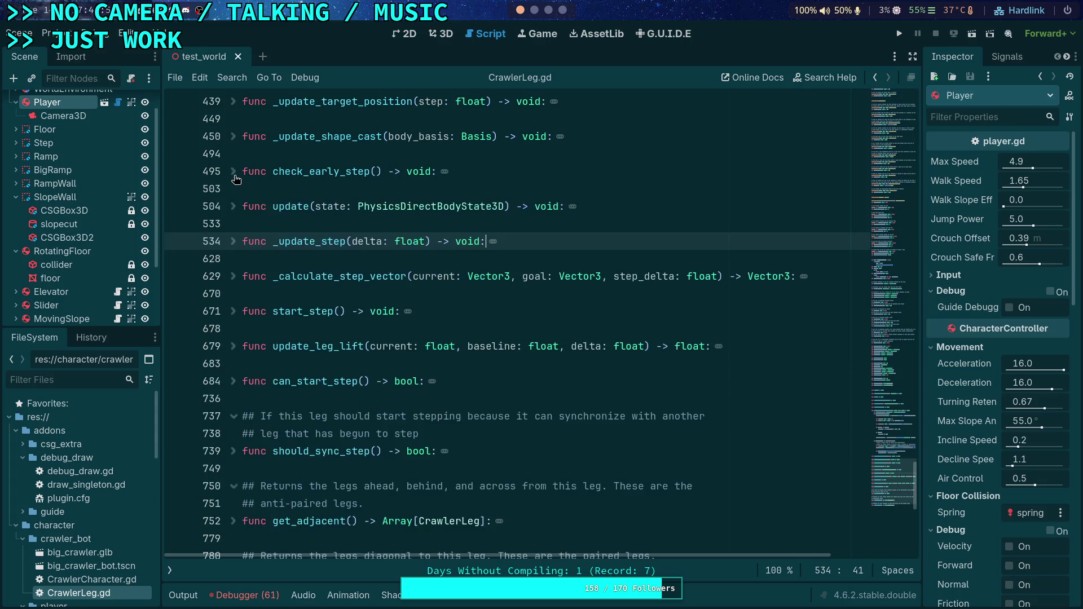
- Unfold can_start_step, read through its stepping conditions, and select the early-step comment lines
click(232, 381)
scroll(239, 379, down, 4)
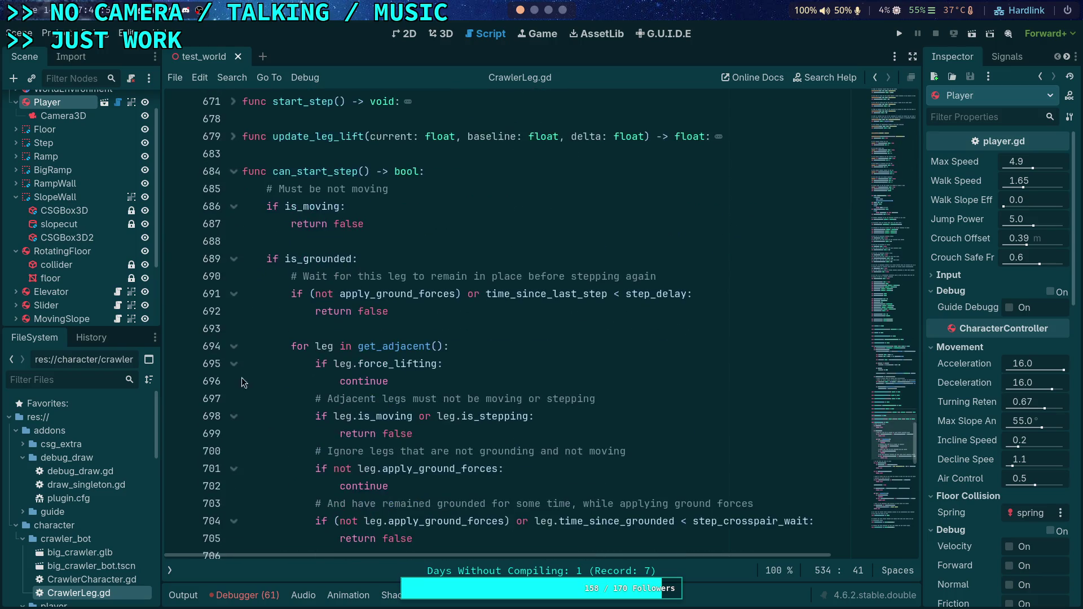
scroll(257, 361, down, 3)
scroll(302, 361, up, 1)
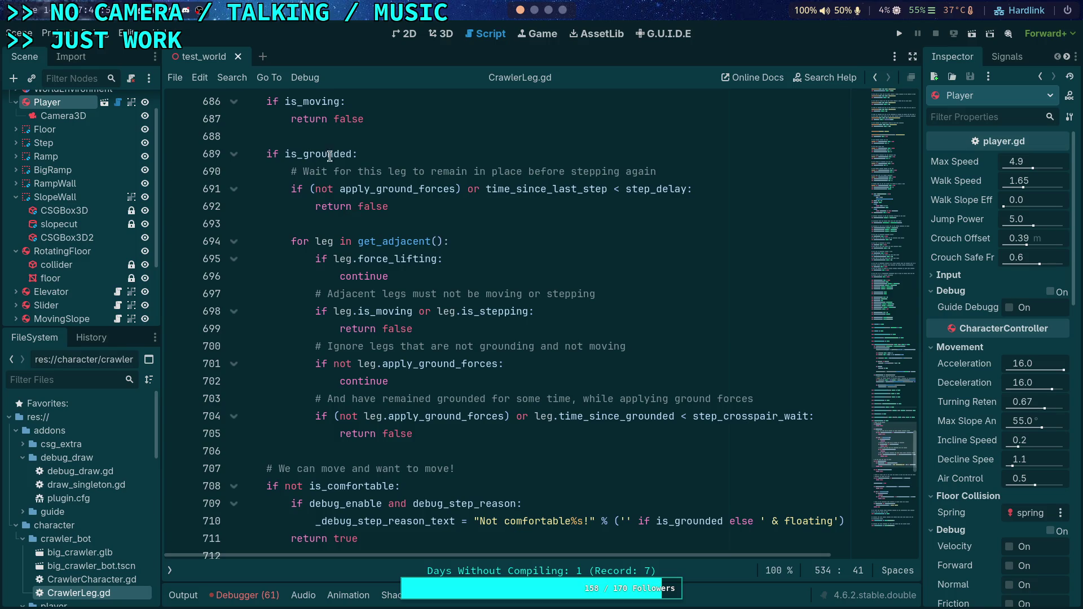
scroll(381, 226, down, 2)
scroll(382, 229, down, 2)
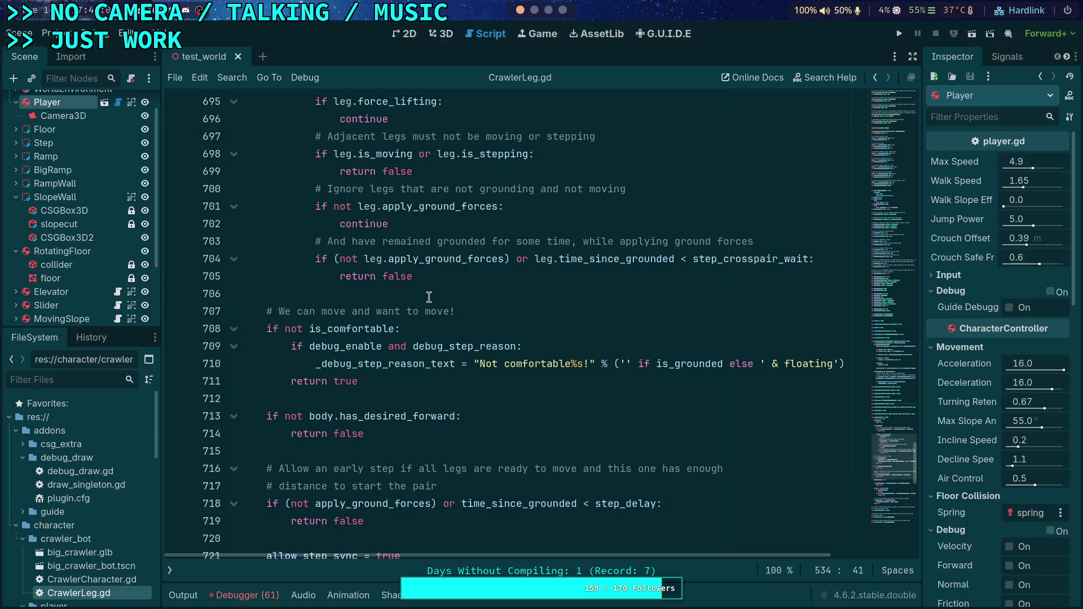
scroll(428, 296, down, 2)
scroll(384, 317, up, 5)
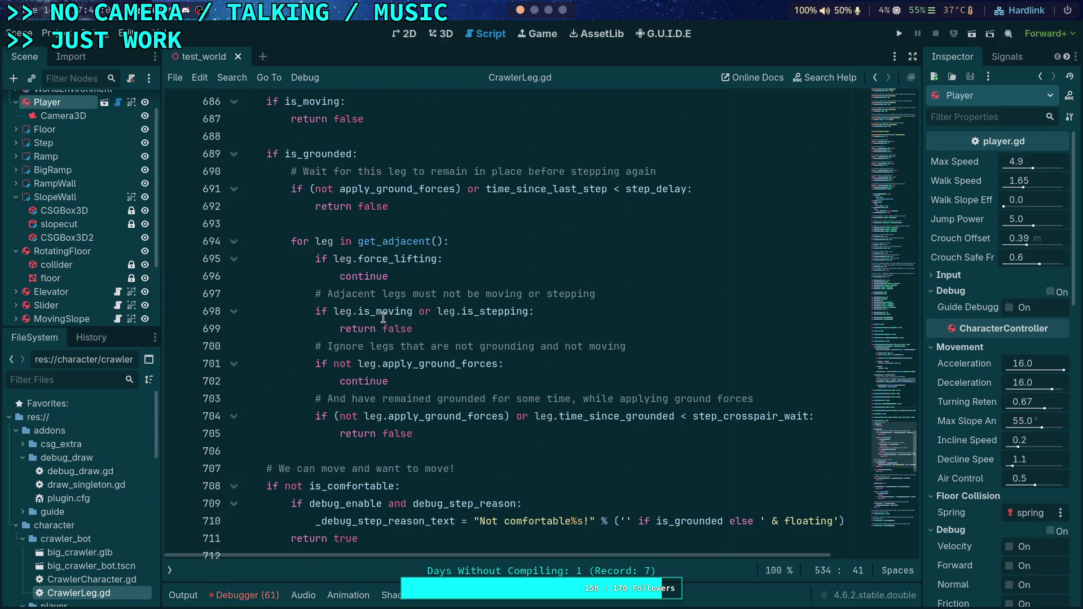
scroll(339, 315, down, 2)
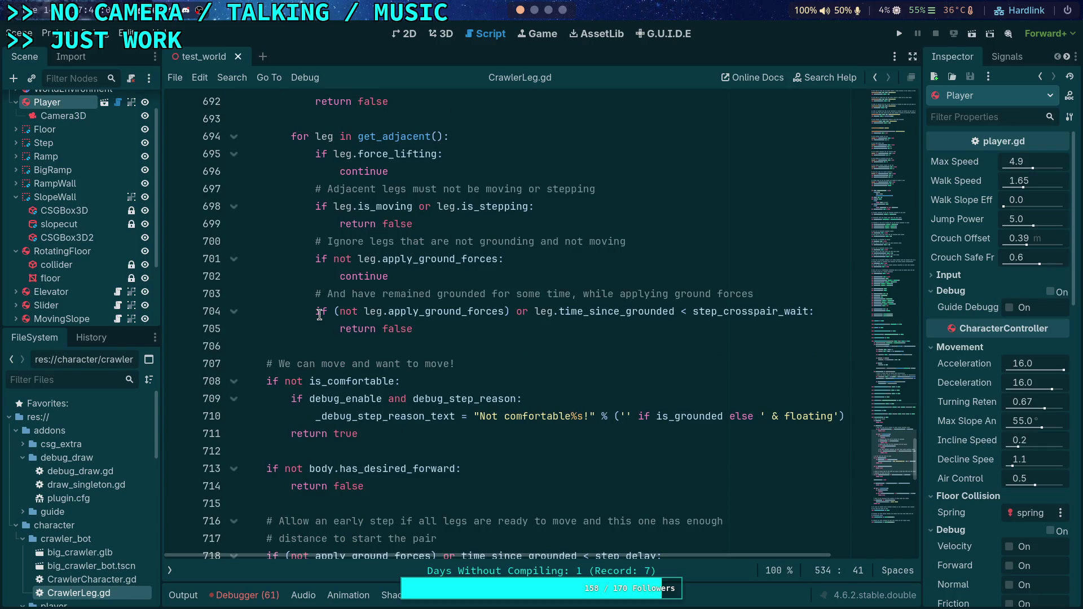
scroll(320, 302, down, 3)
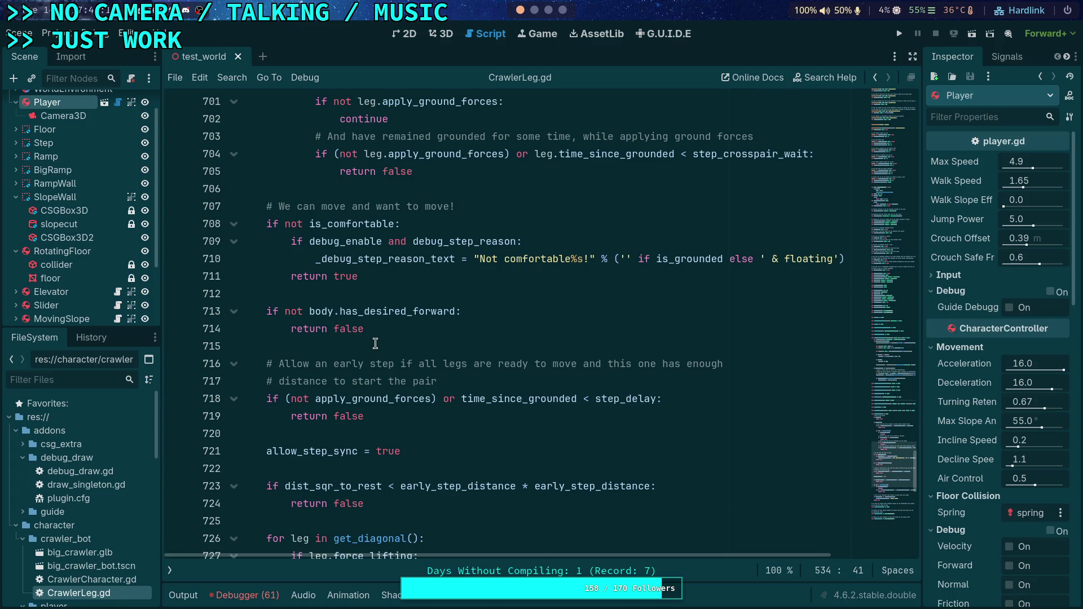
click(375, 344)
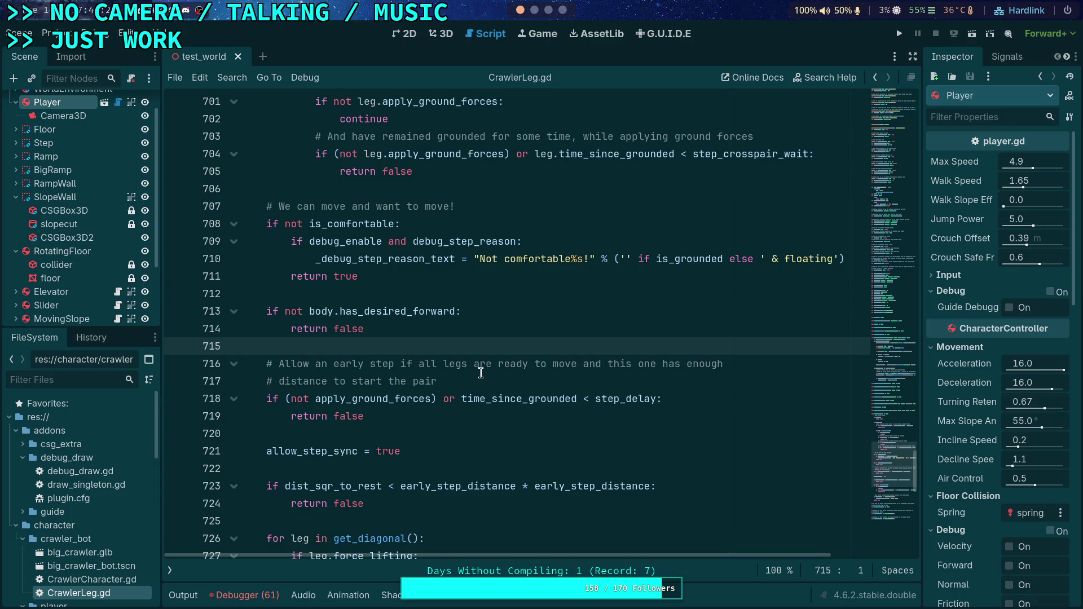
mouse_move(271, 379)
mouse_down()
mouse_move(485, 365)
mouse_move(418, 368)
mouse_move(488, 381)
mouse_move(266, 365)
mouse_up()
right_click(282, 367)
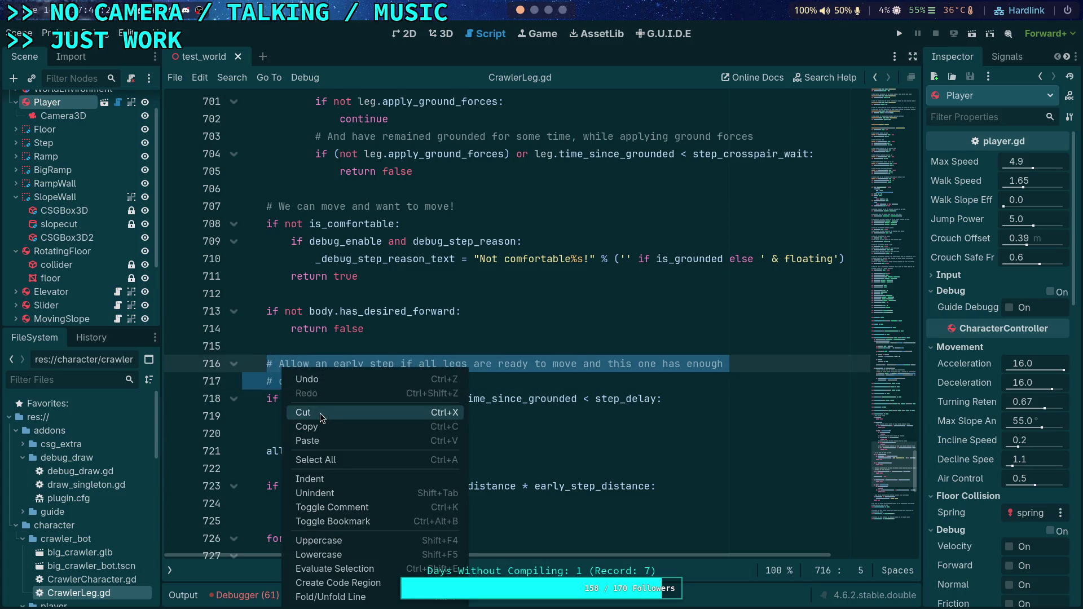
click(327, 426)
click(495, 381)
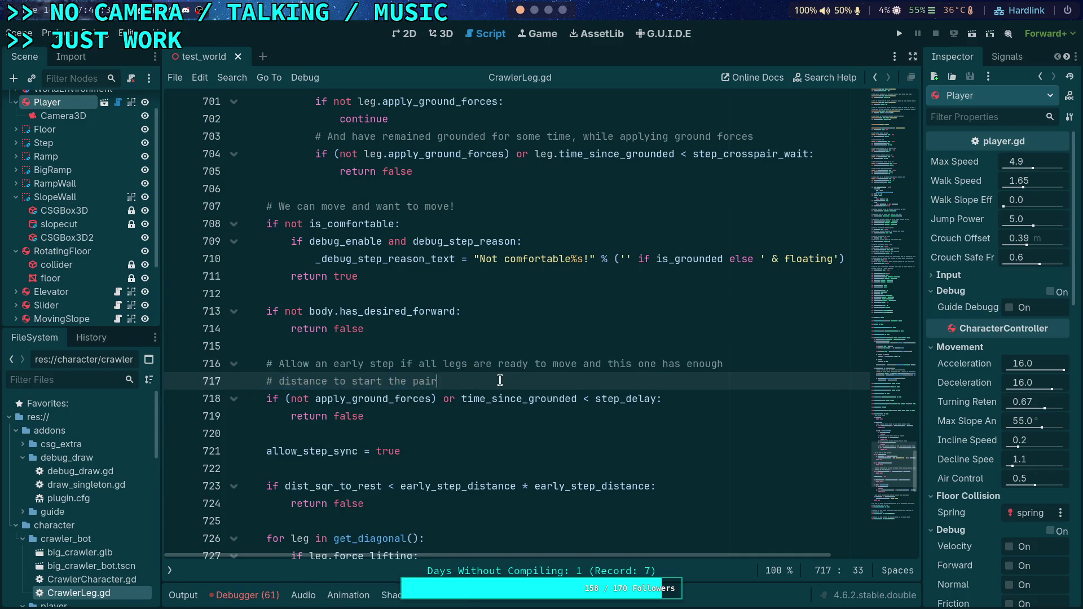
scroll(318, 395, down, 7)
scroll(317, 395, down, 2)
click(232, 293)
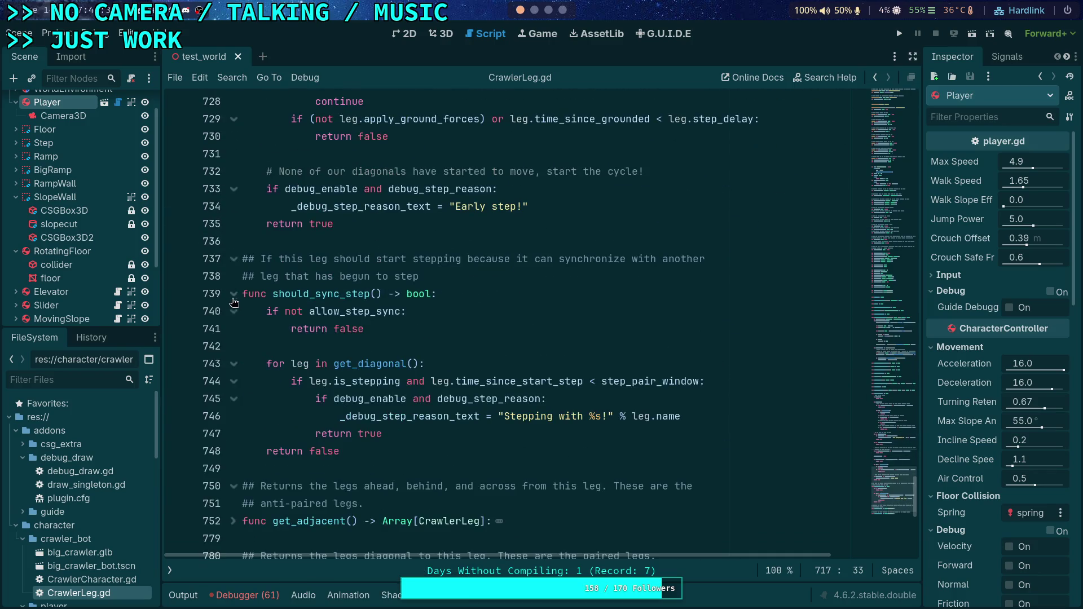
click(372, 346)
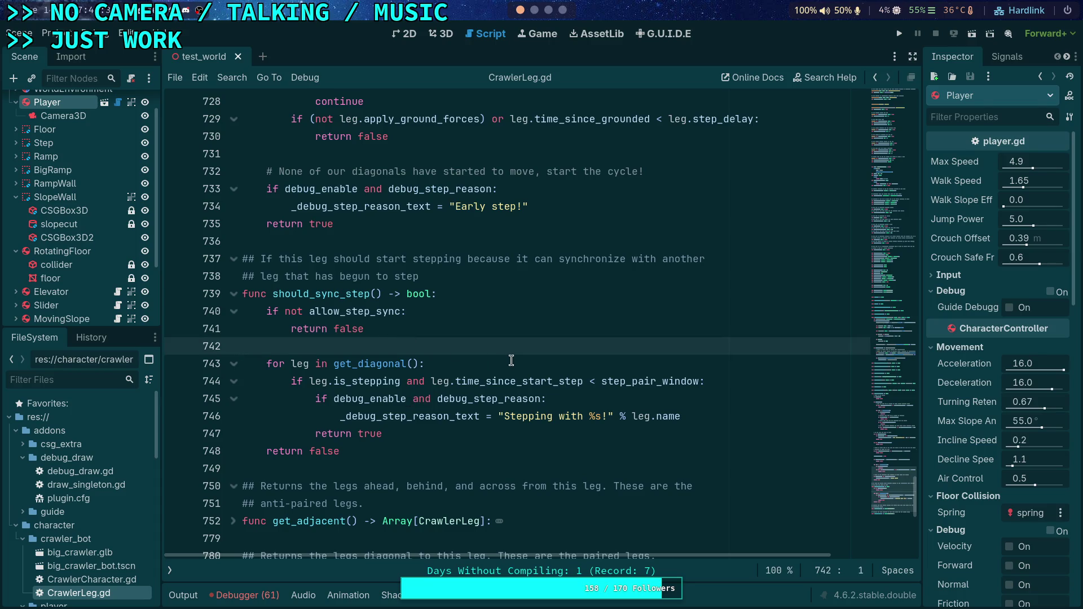
scroll(513, 361, up, 5)
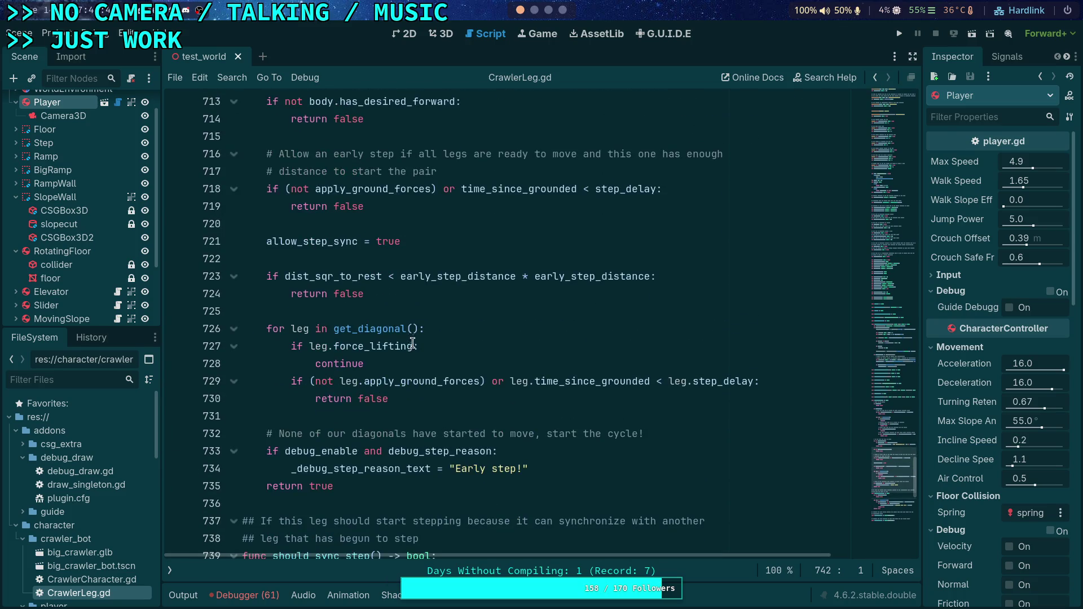
click(414, 342)
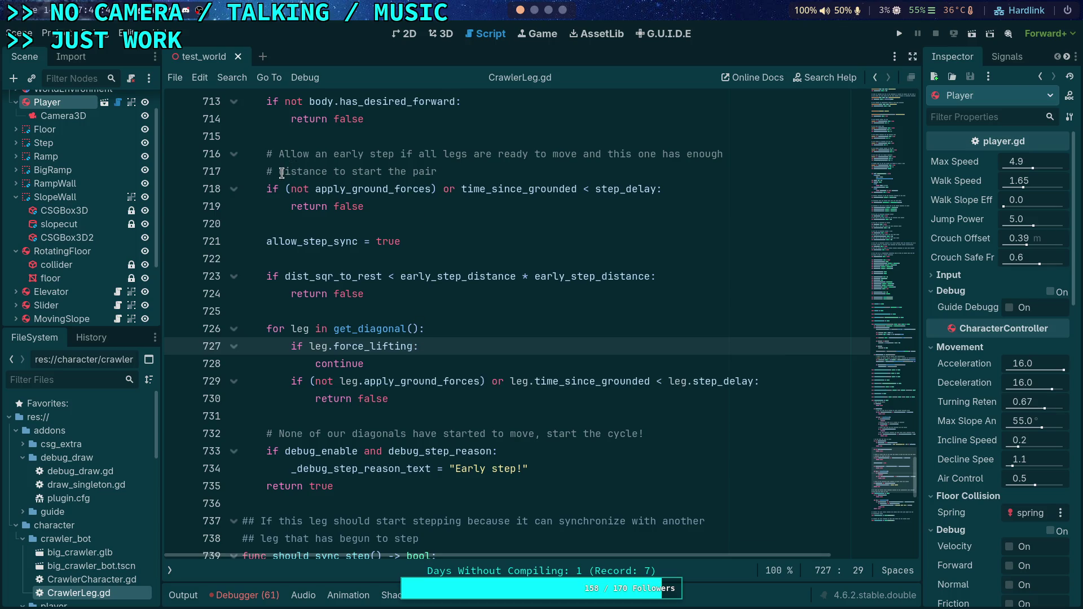
scroll(438, 201, up, 2)
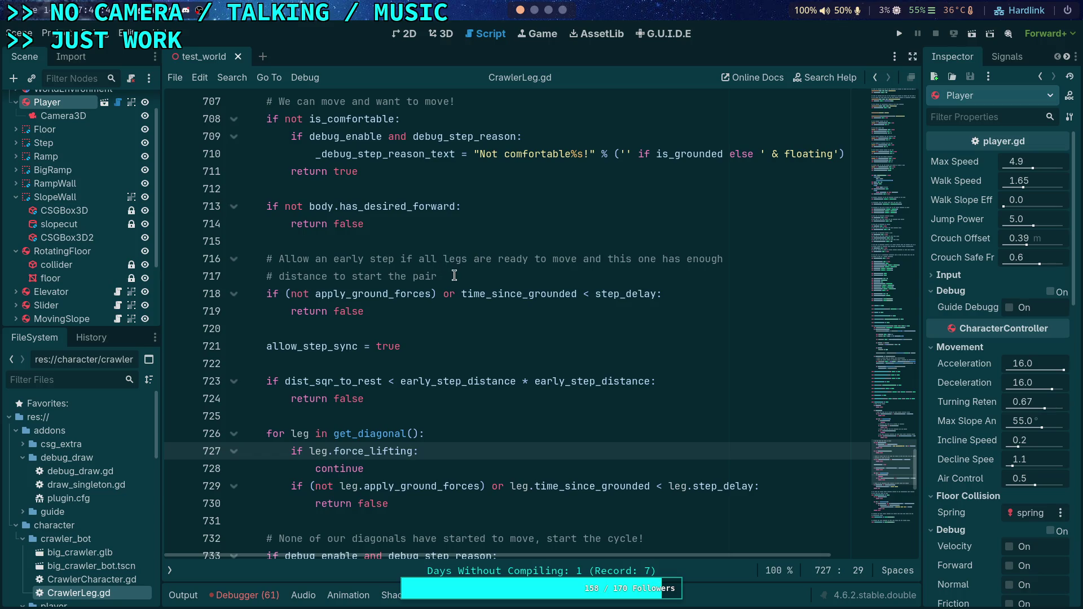
mouse_move(458, 278)
mouse_down()
mouse_move(413, 258)
mouse_move(357, 258)
mouse_move(596, 258)
mouse_move(563, 273)
mouse_move(632, 259)
mouse_move(607, 261)
mouse_up()
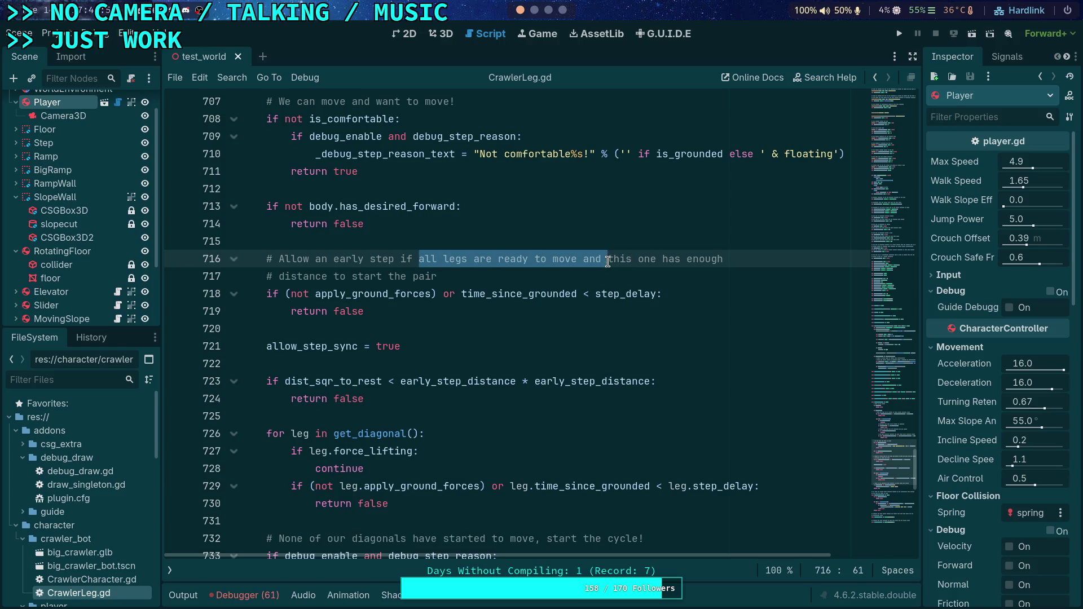
key(BackSpace)
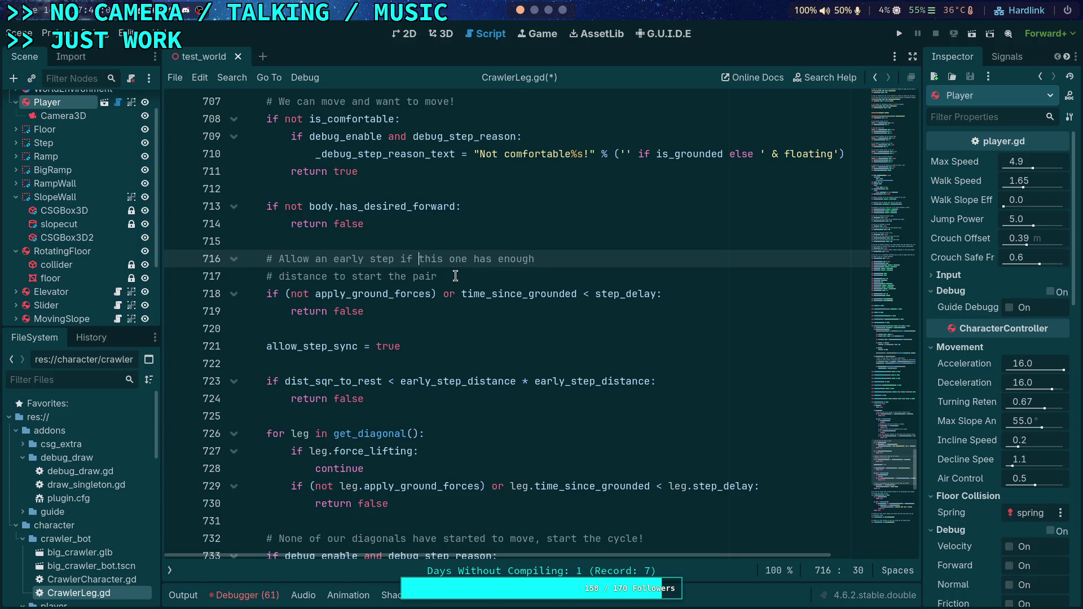
- Move the two-line early-step comment down to sit above the early_step_distance check
scroll(456, 276, down, 2)
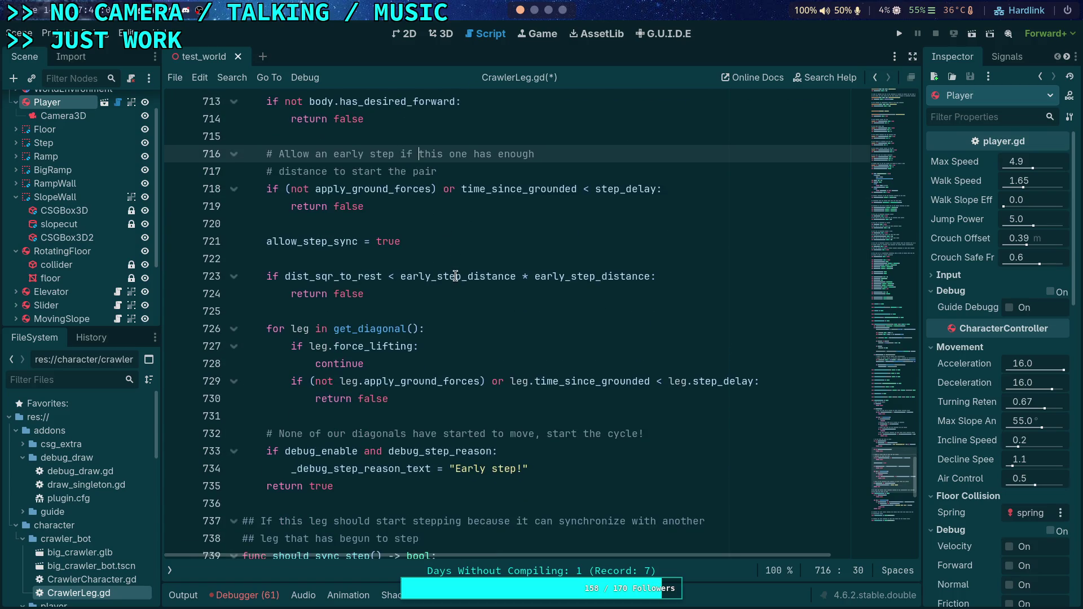
drag(439, 171, 267, 156)
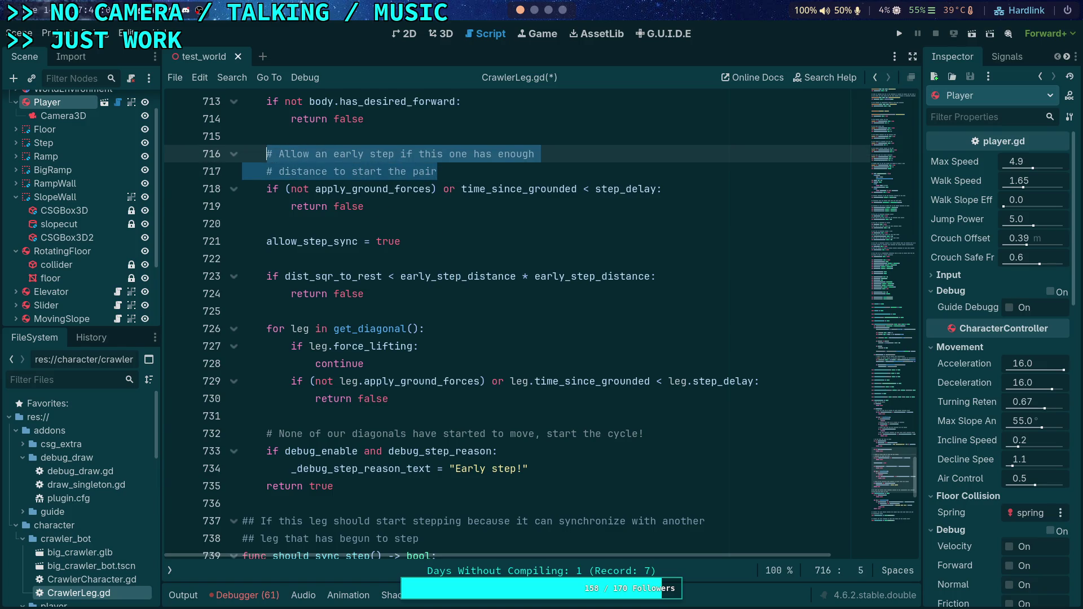
key(alt+Down)
key(alt+Down)
key(alt+Down)
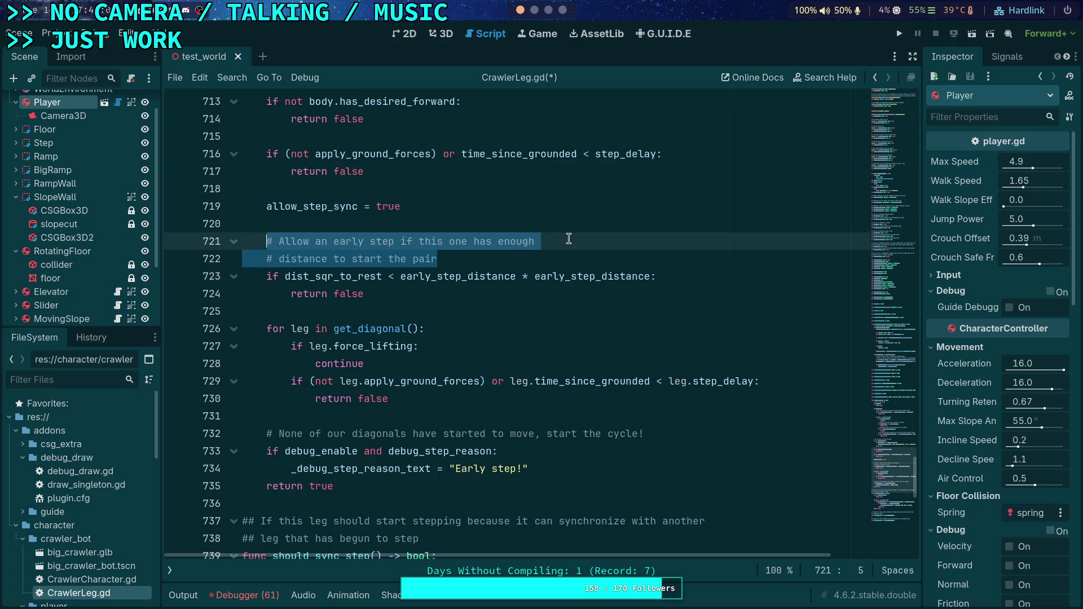
key(alt+Up)
key(alt+Up)
key(alt+Up)
key(alt+Up)
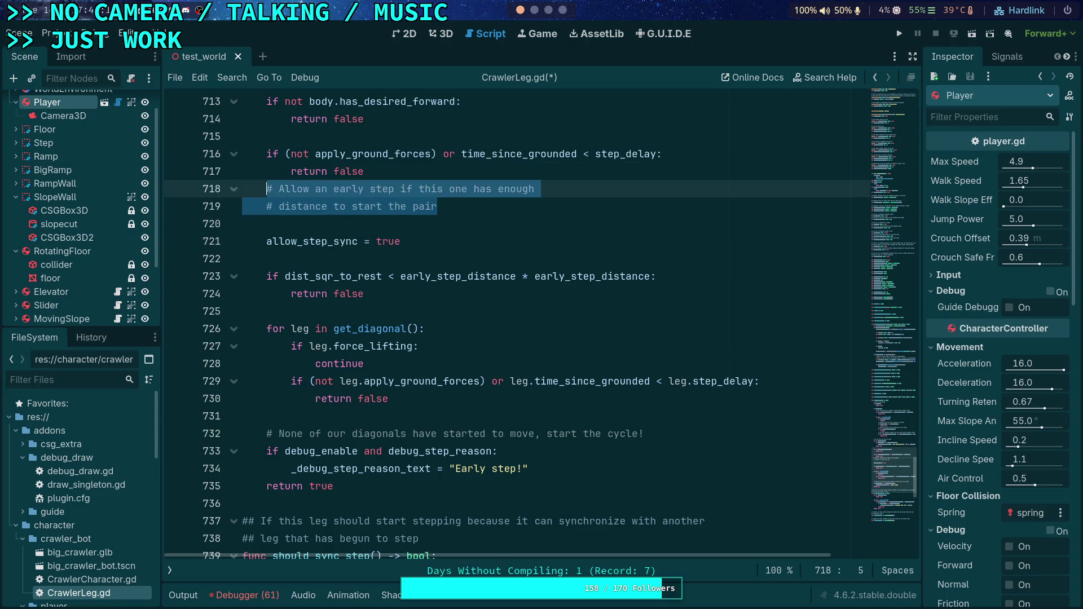
key(ctrl+v)
key(shift+Down)
key(ctrl+s)
key(alt+Down)
key(alt+Down)
key(alt+Down)
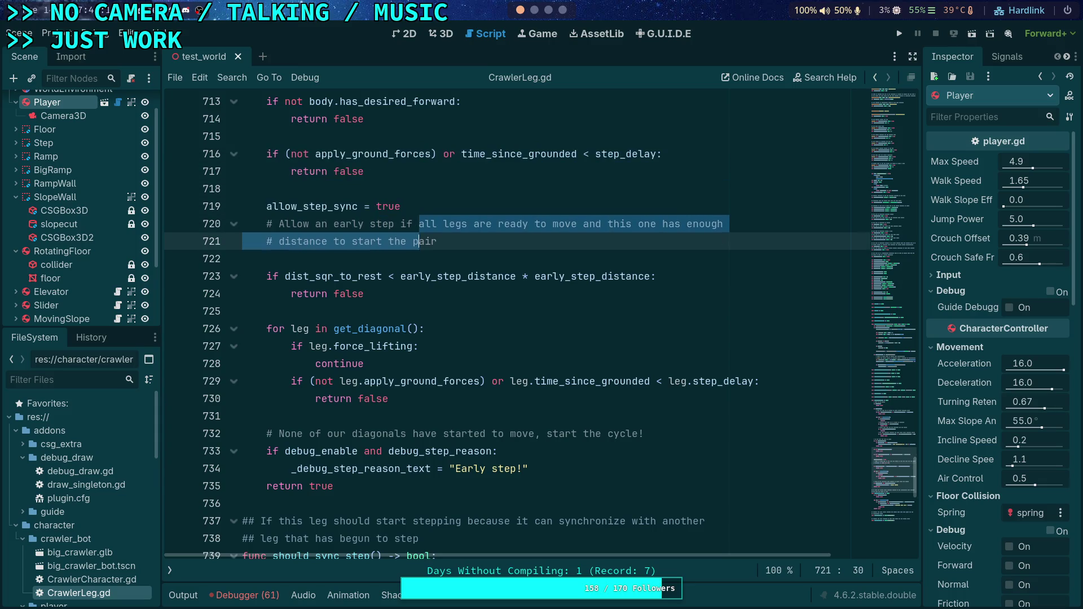
- Insert a new blank line above the has_desired_forward check
click(413, 141)
scroll(524, 231, up, 4)
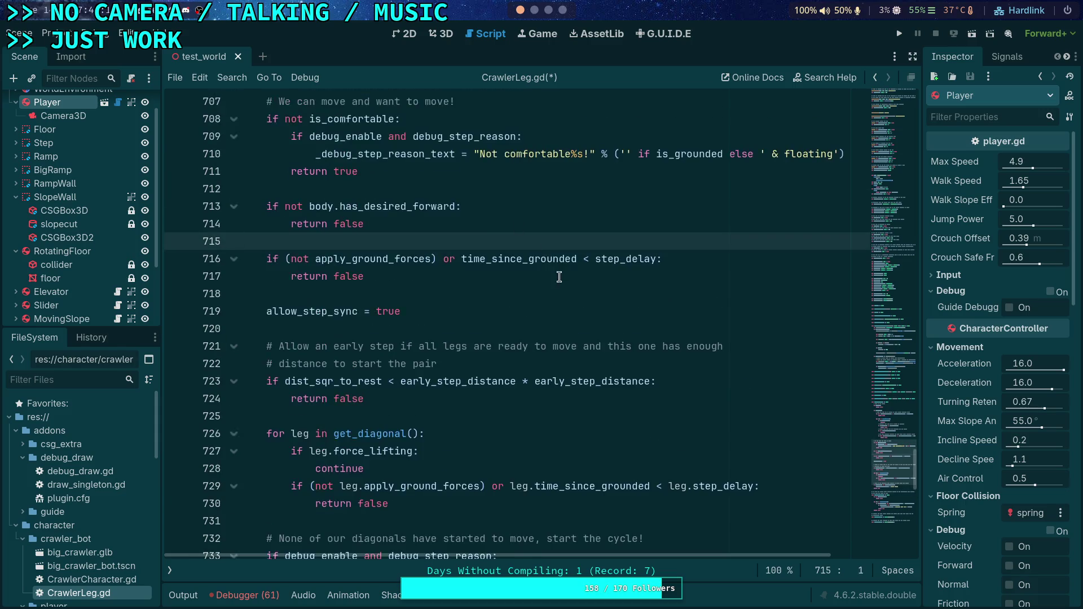
click(417, 294)
key(Return)
- Write '# Step sync when the body is moving and this has remained grounded' above has_desired_forward
text(# Step syn)
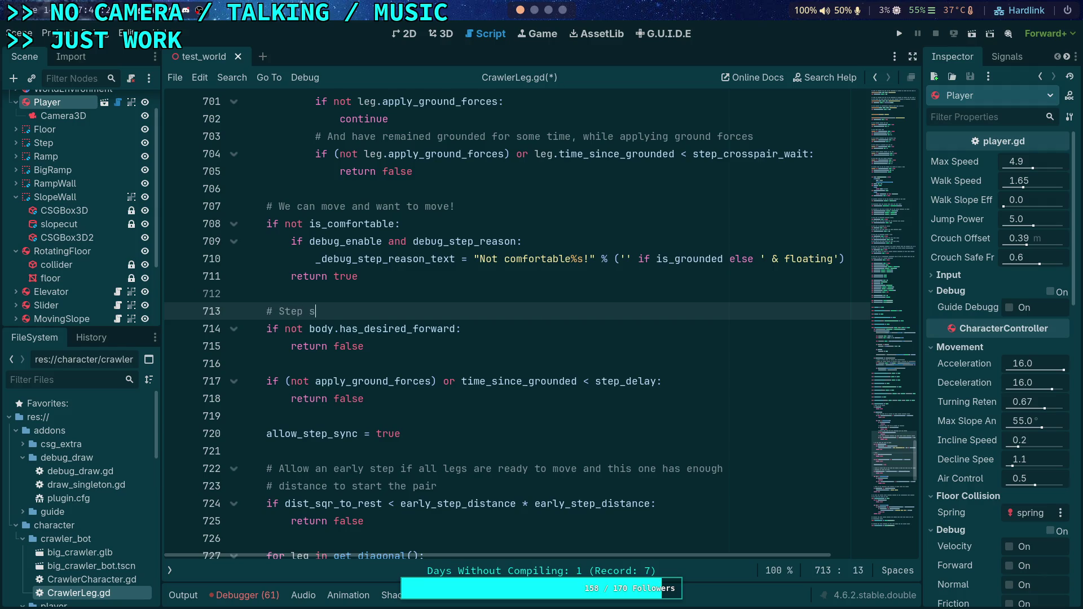
text(c )
text(when )
text(the body)
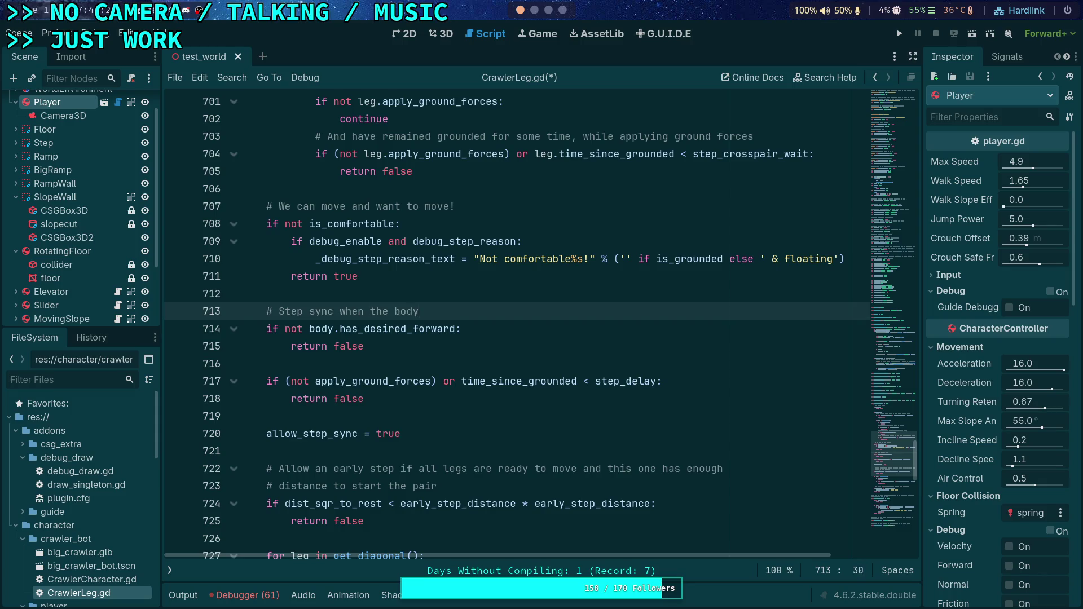
text( is moving and t)
text(his has r)
text(emained grounded)
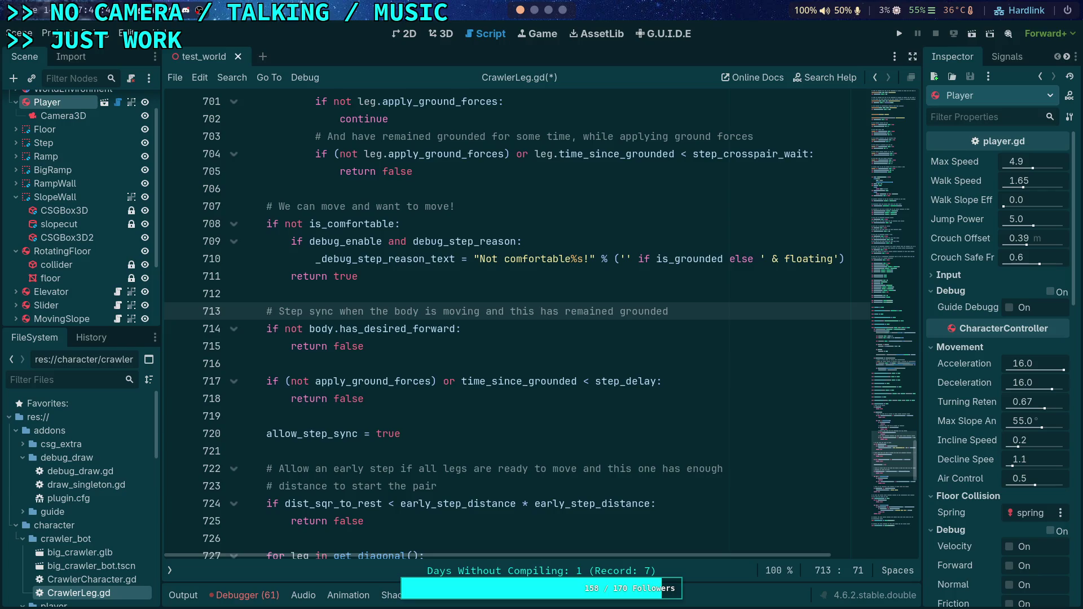
scroll(399, 352, up, 8)
scroll(361, 395, down, 5)
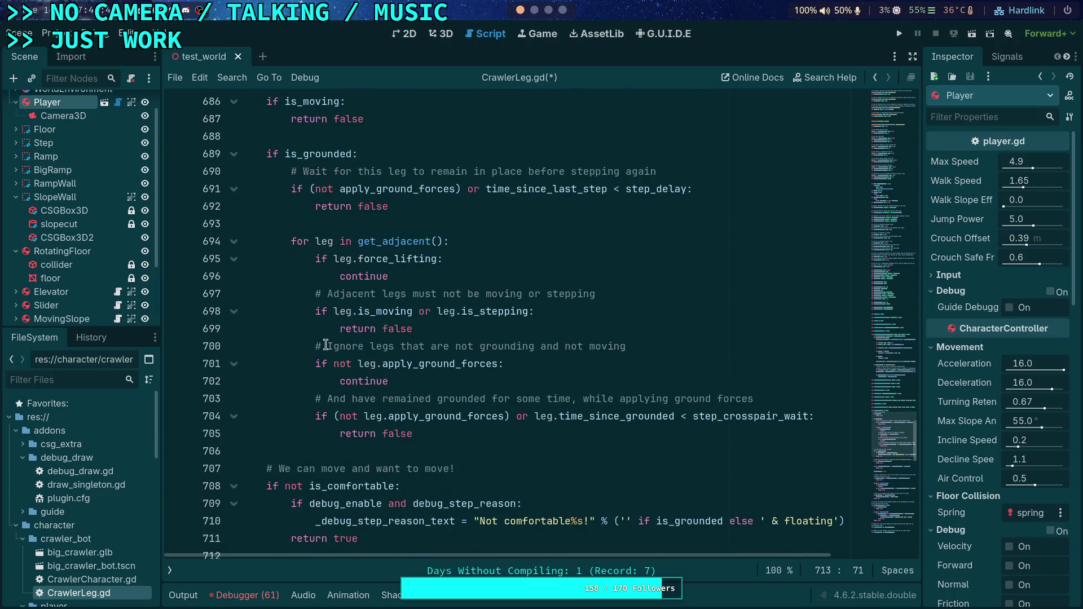
scroll(336, 328, down, 1)
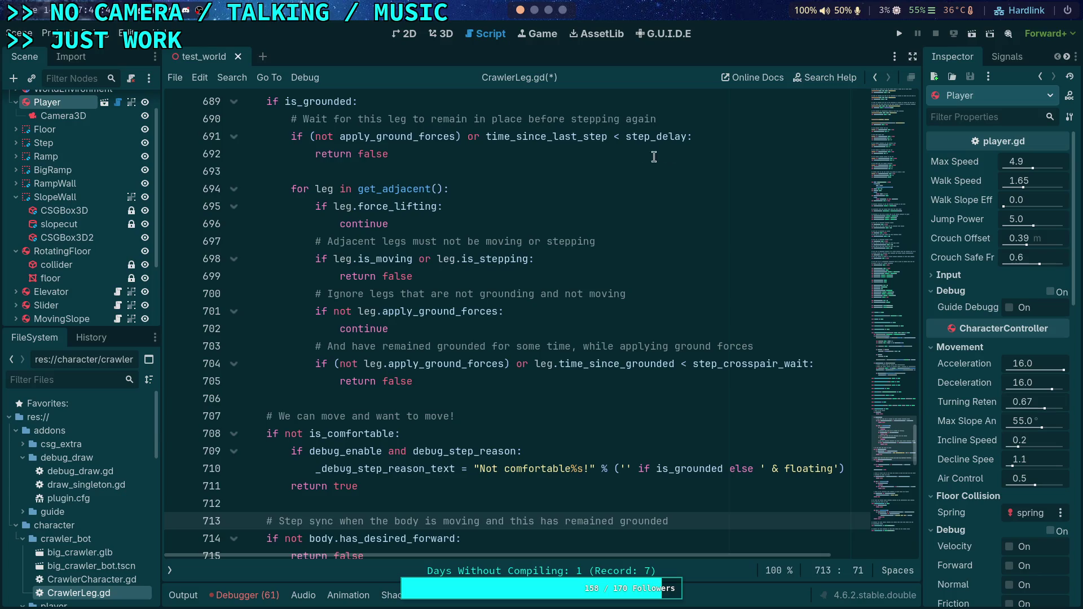
drag(660, 156, 286, 136)
scroll(429, 222, down, 1)
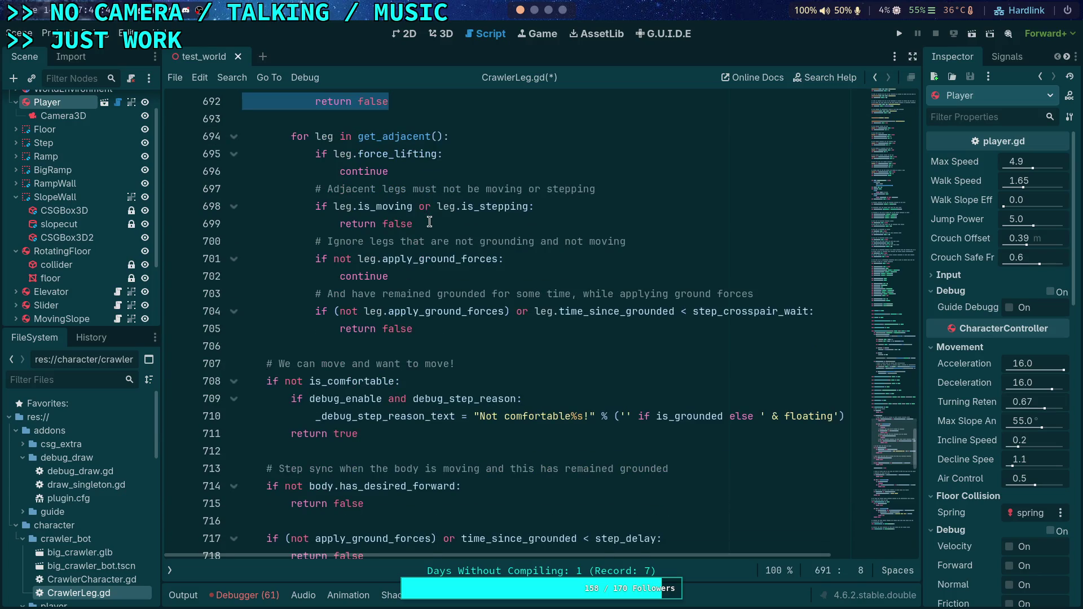
scroll(430, 222, up, 2)
double_click(549, 189)
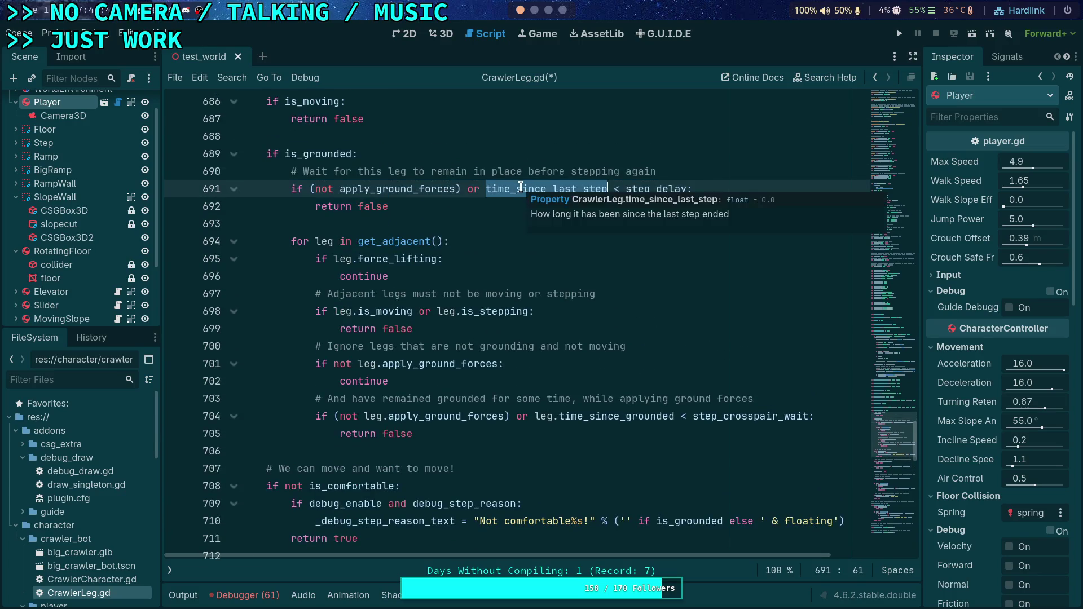
scroll(549, 218, down, 6)
scroll(549, 219, down, 2)
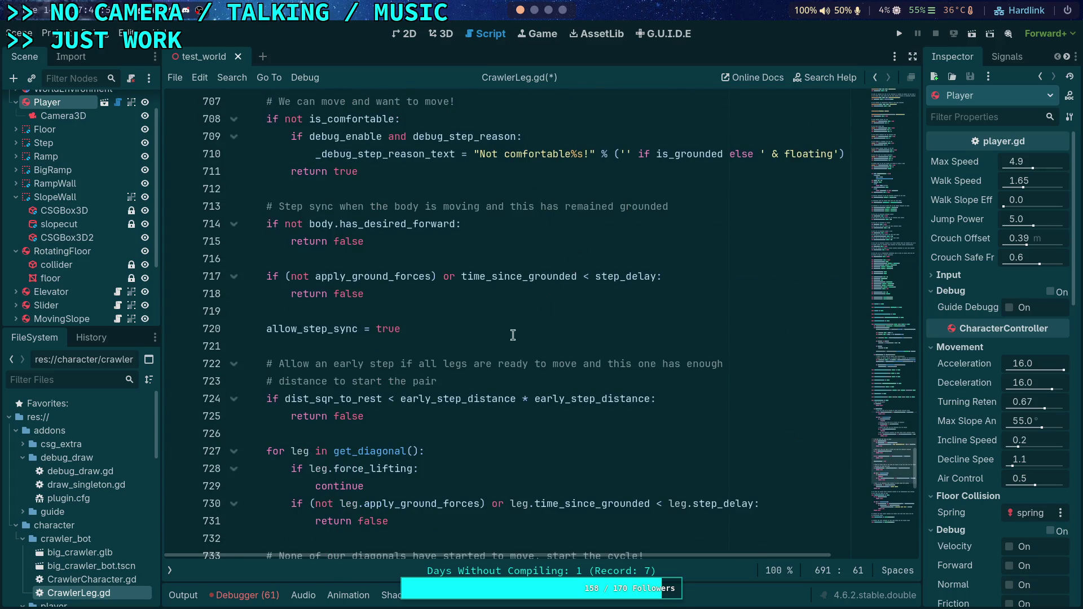
scroll(527, 326, up, 4)
scroll(473, 351, up, 3)
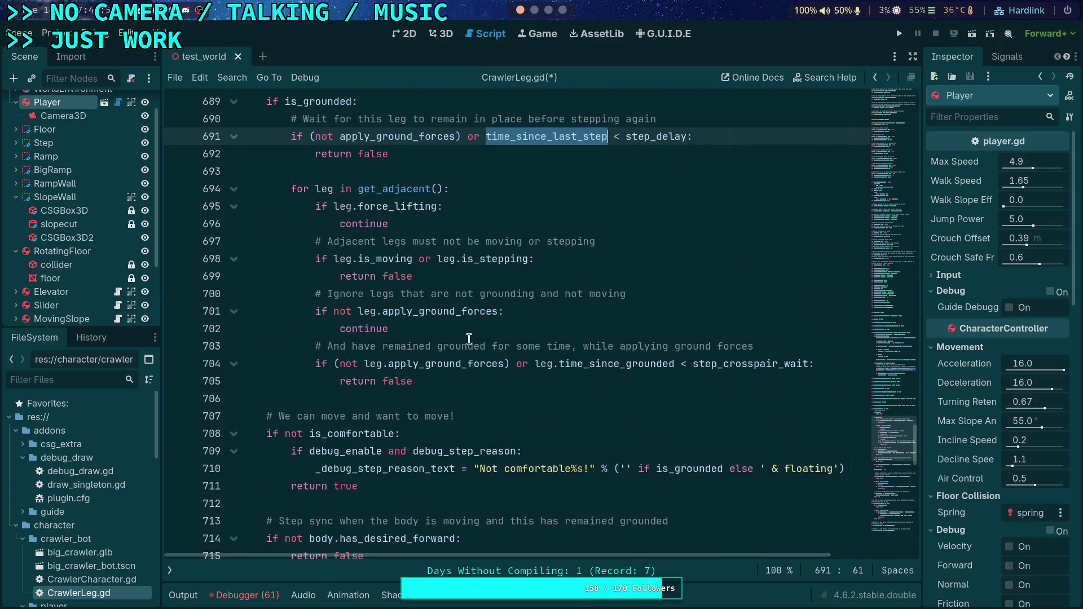
scroll(468, 339, down, 4)
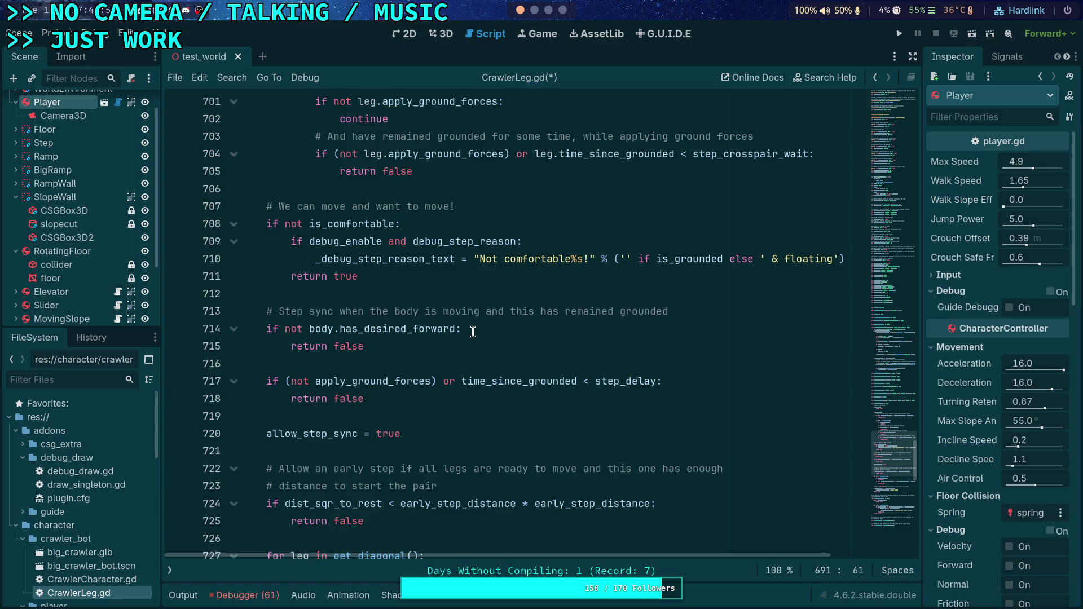
click(364, 417)
scroll(361, 420, down, 3)
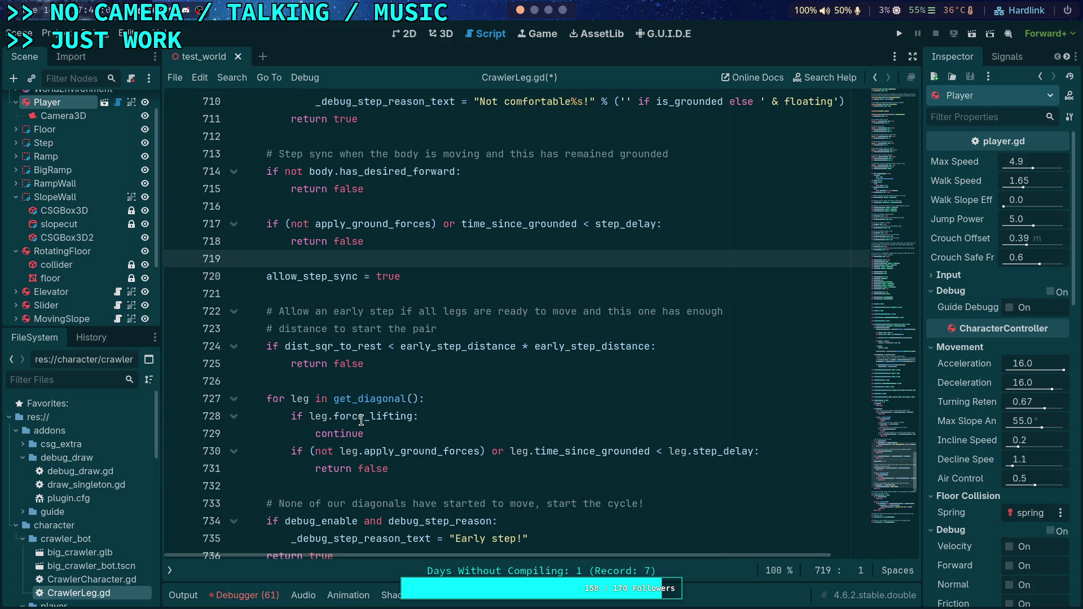
scroll(393, 265, up, 3)
click(407, 274)
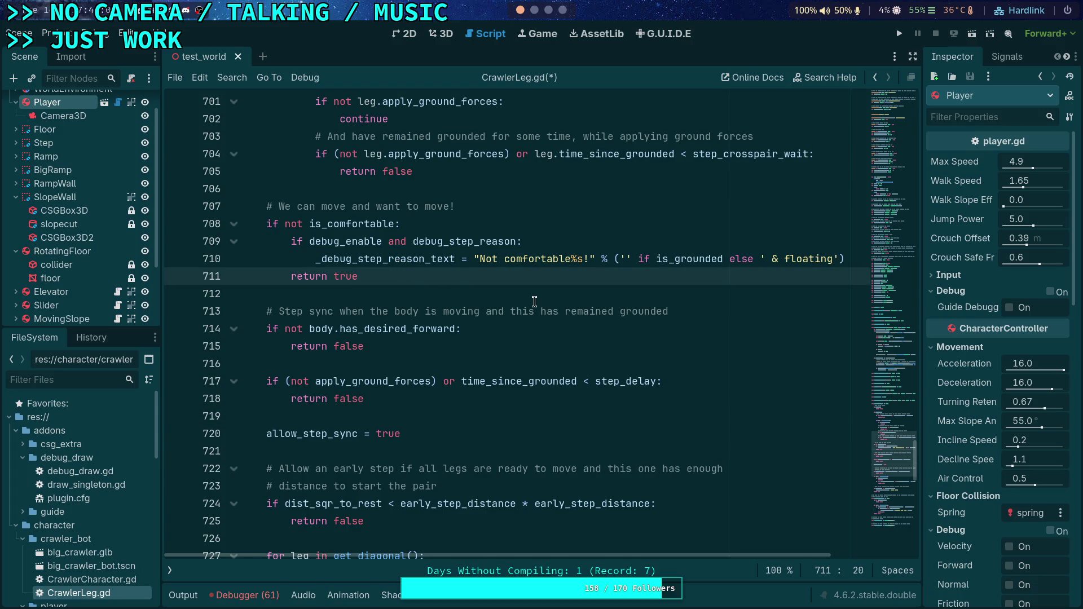
- Draft a '# Yield if half or more neighbors' comment on new blank lines
key(Return)
key(Return)
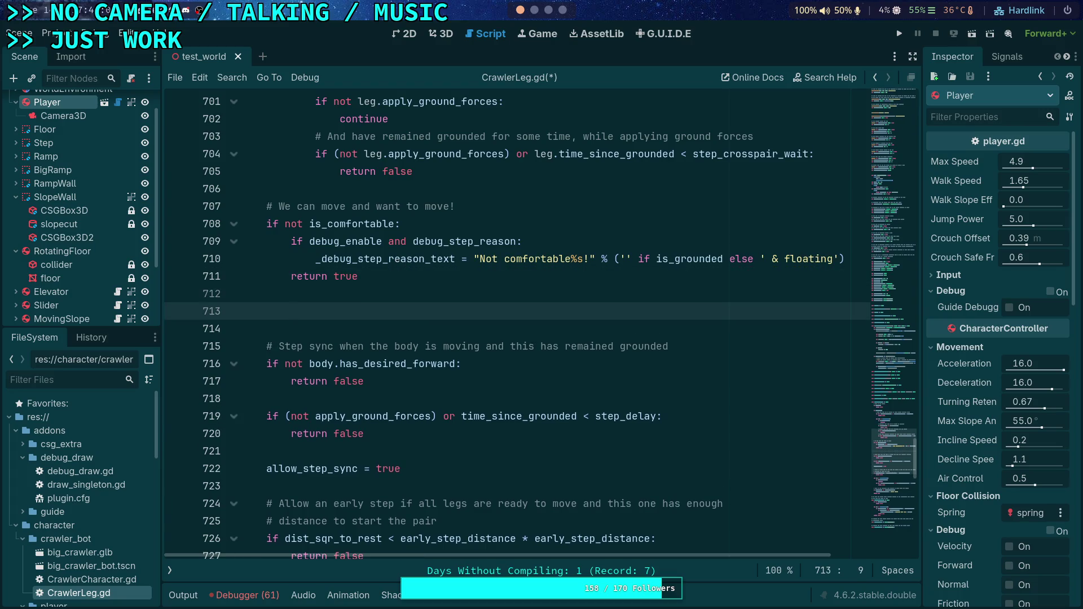
scroll(535, 297, down, 4)
scroll(535, 297, up, 4)
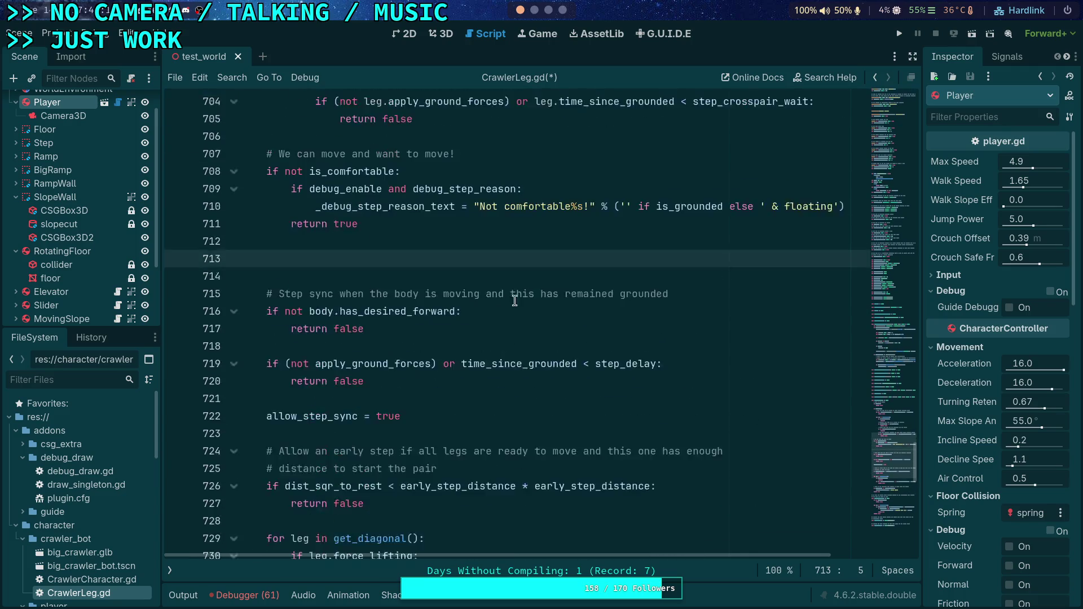
text(# F)
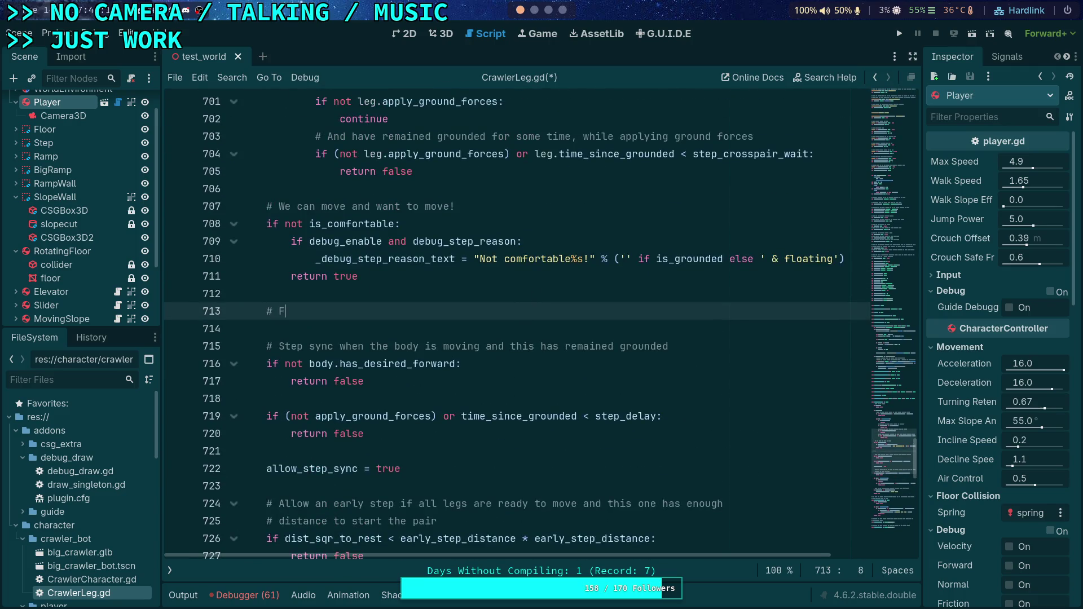
key(BackSpace)
text(Yield if mor)
text(e than half)
key(BackSpace)
key(BackSpace)
key(BackSpace)
text(half or mor)
text(e )
text(neighb)
text(ors)
key(BackSpace)
key(BackSpace)
key(BackSpace)
- Delete the unfinished 'Yield if' comment and move to blank line 693
scroll(532, 296, up, 4)
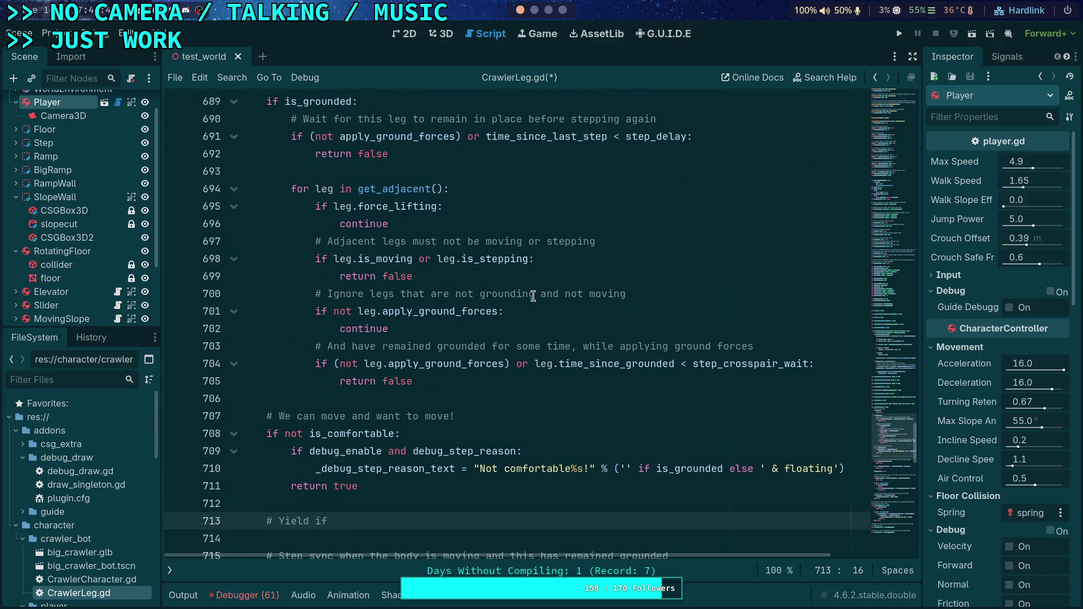
scroll(533, 296, up, 2)
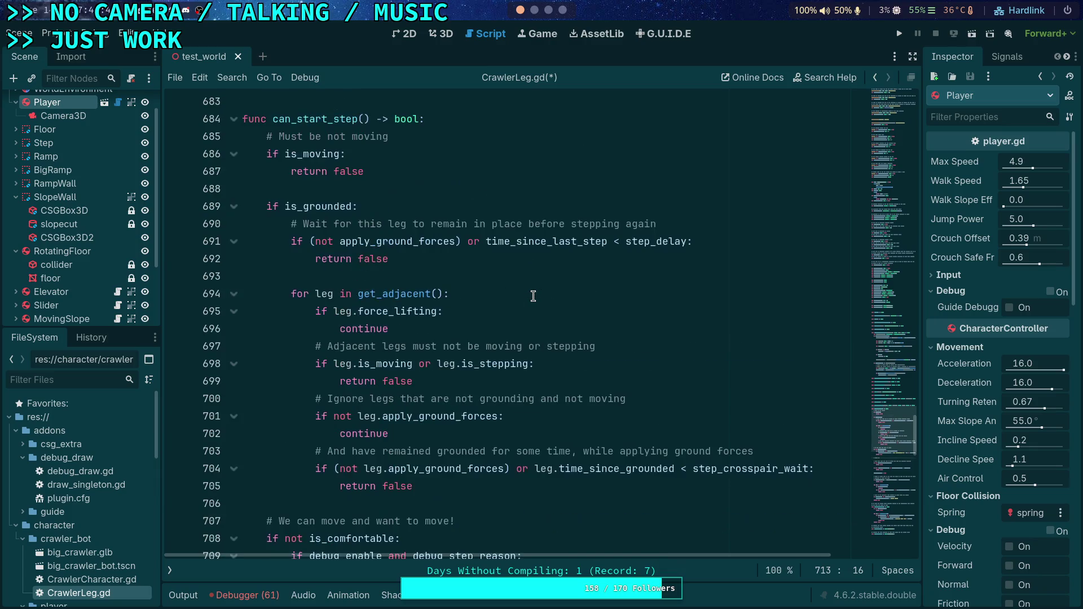
scroll(533, 296, down, 2)
click(361, 502)
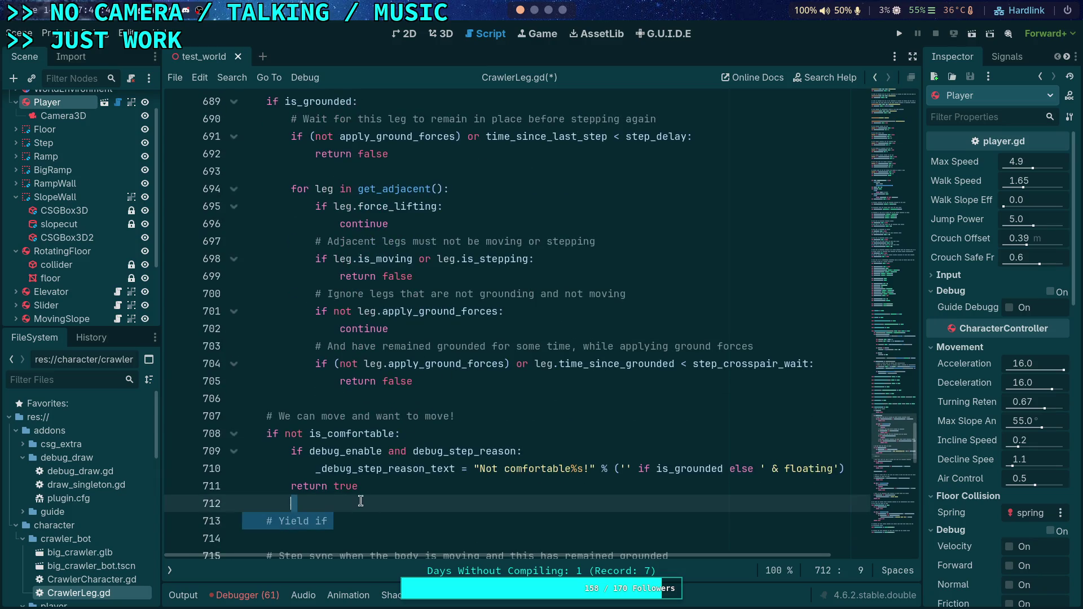
key(BackSpace)
key(BackSpace)
key(BackSpace)
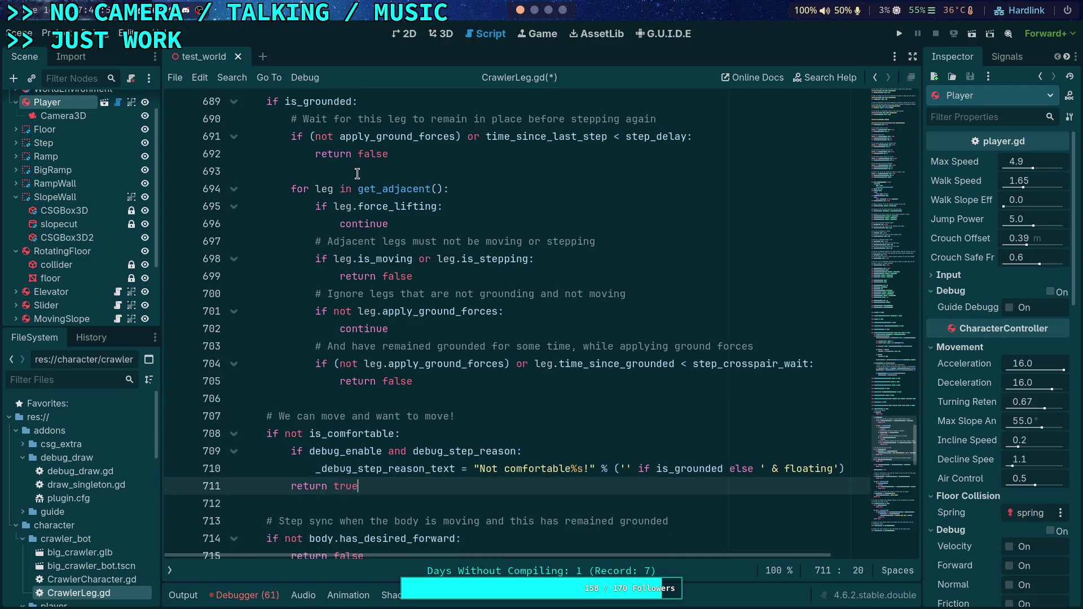
click(419, 171)
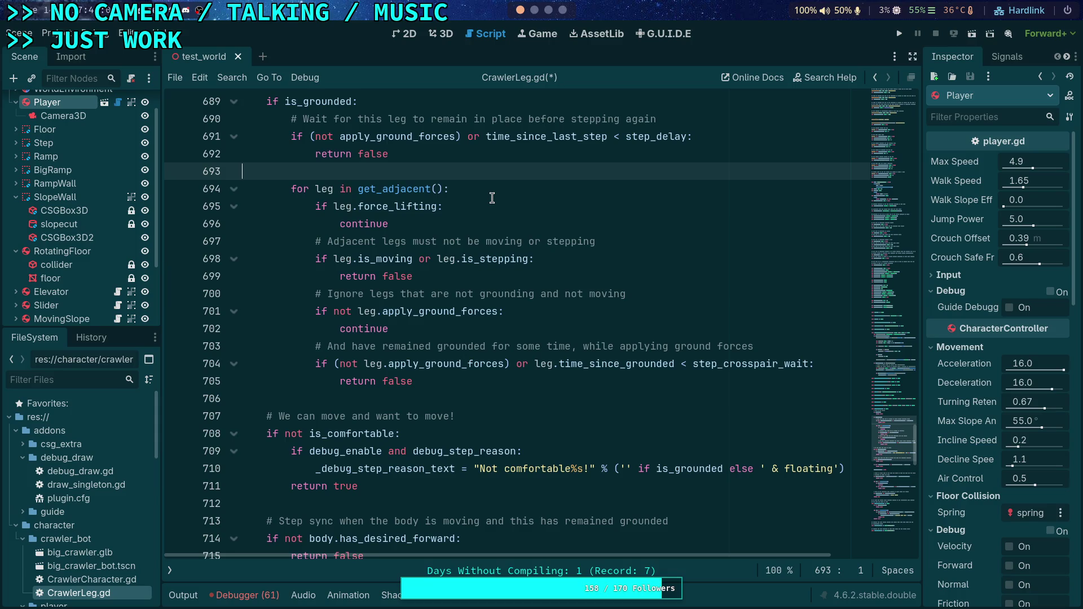
click(455, 325)
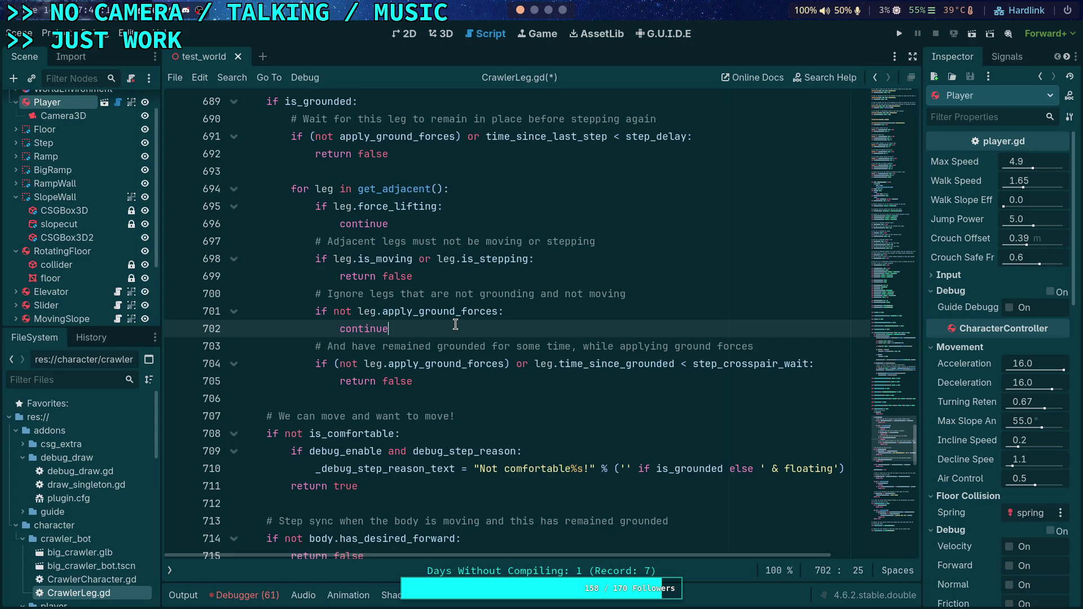
double_click(751, 364)
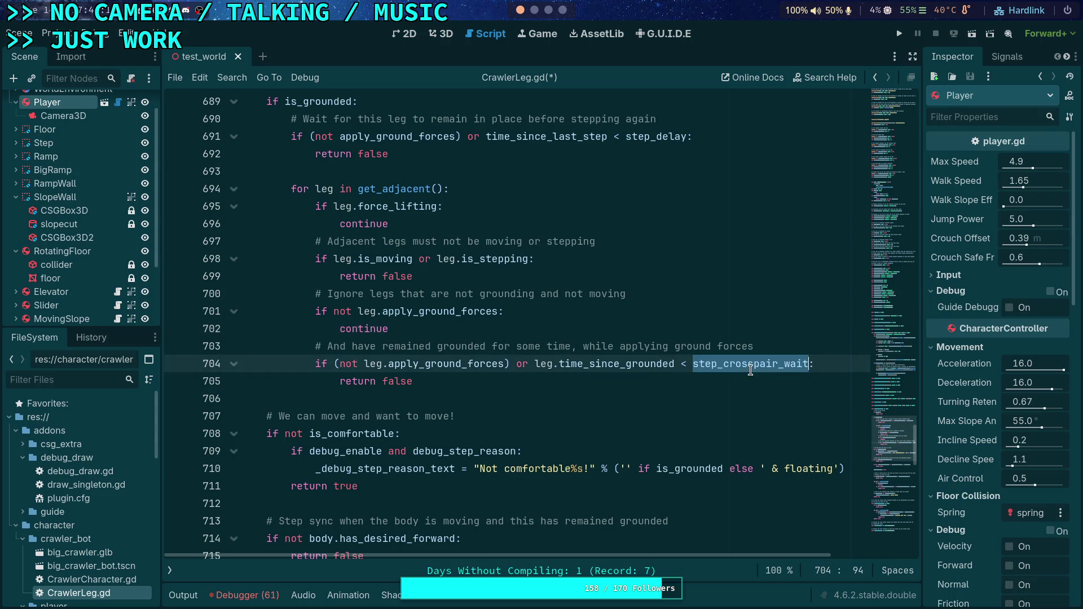
scroll(646, 356, up, 1)
scroll(646, 355, up, 2)
scroll(646, 355, down, 9)
scroll(642, 356, up, 5)
scroll(641, 356, up, 2)
click(510, 409)
click(518, 400)
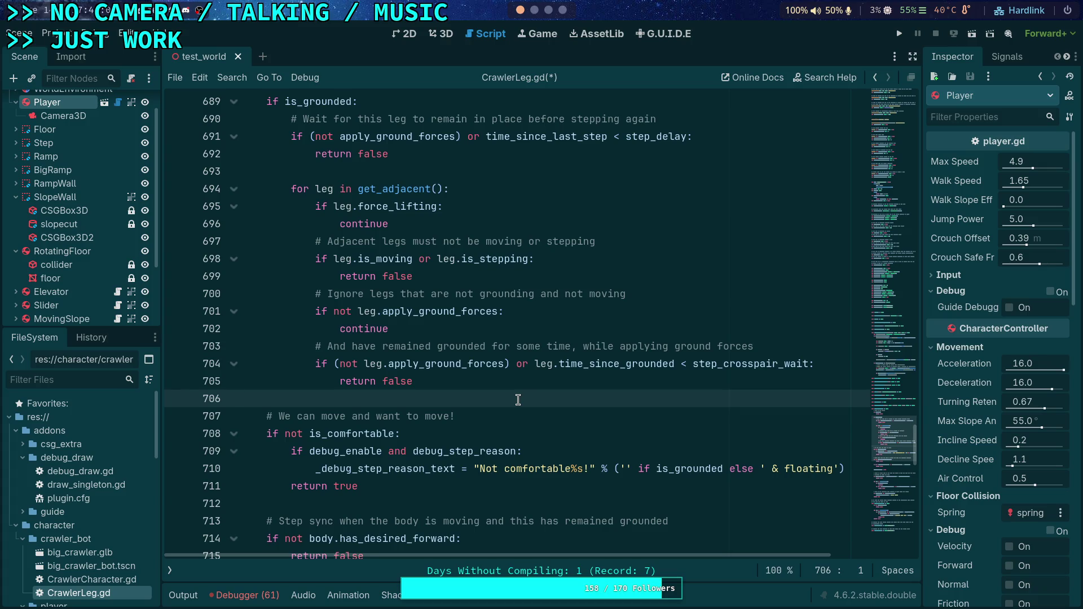
mouse_move(781, 367)
mouse_move(646, 141)
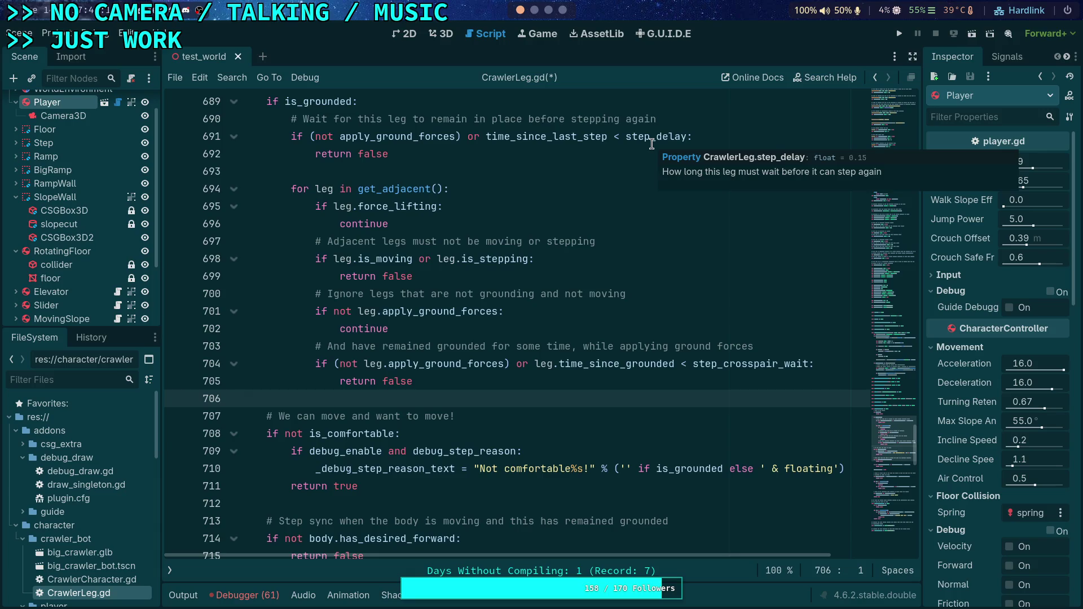
- Evaluate 10/64 and then 9/64 (0.140625) in the Python REPL
key(super+4)
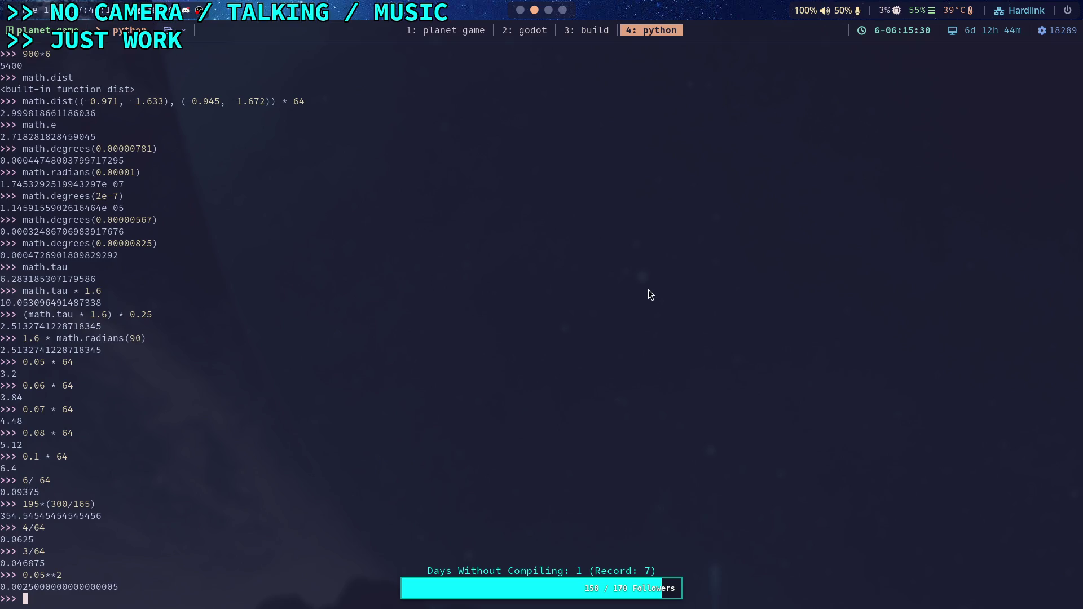
text(10/6)
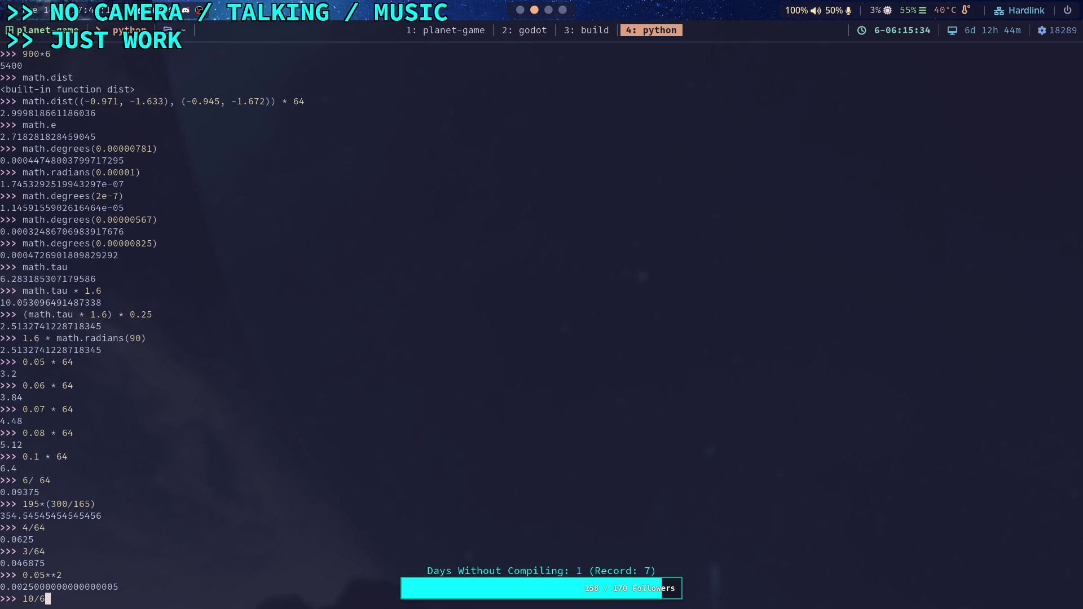
text(4)
key(Return)
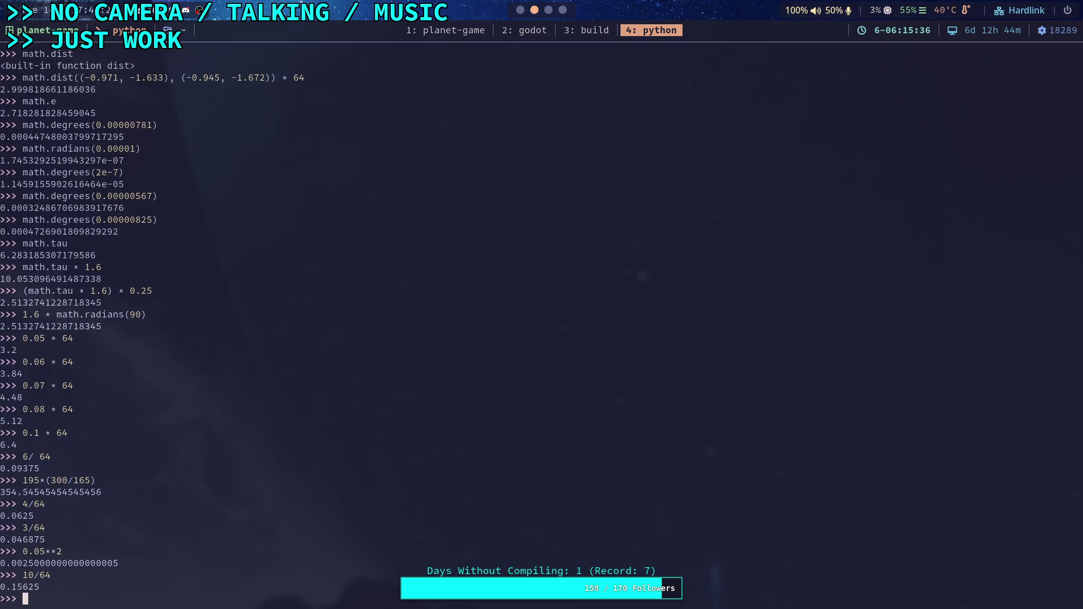
click(520, 14)
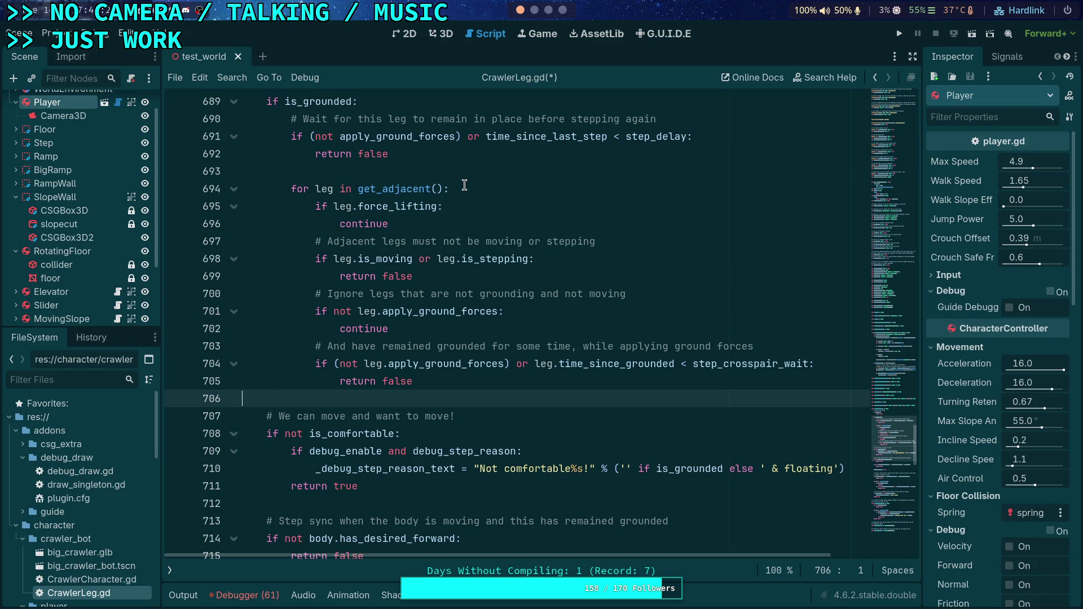
click(547, 12)
key(Up)
key(Left)
key(Left)
key(Left)
key(BackSpace)
key(Return)
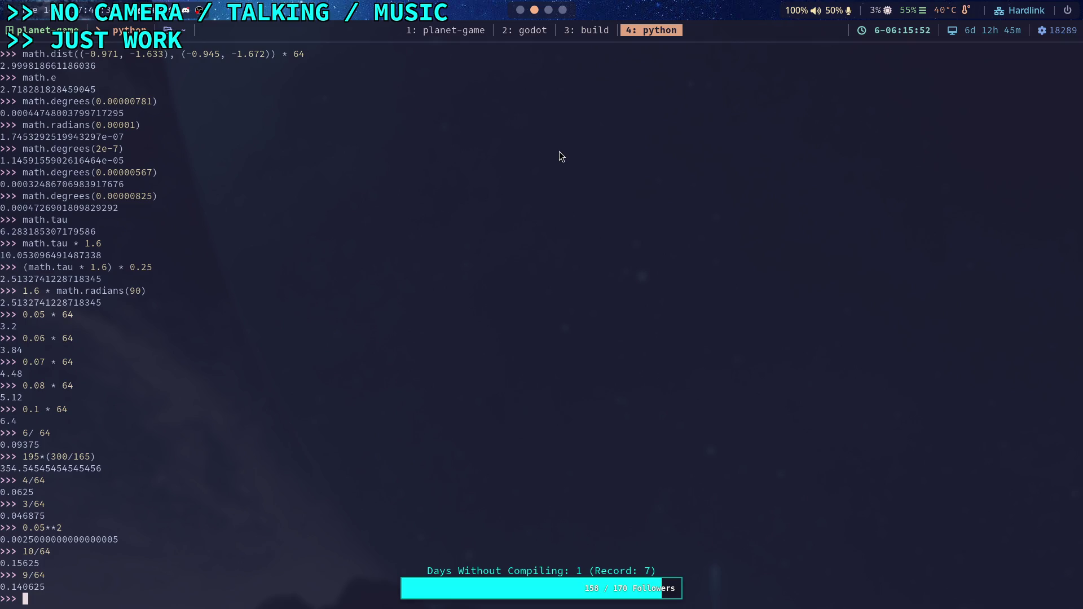
- Edit the calculation to 12/64, giving 0.1875
key(Up)
key(Left)
key(Left)
key(Left)
key(BackSpace)
text(12)
key(Return)
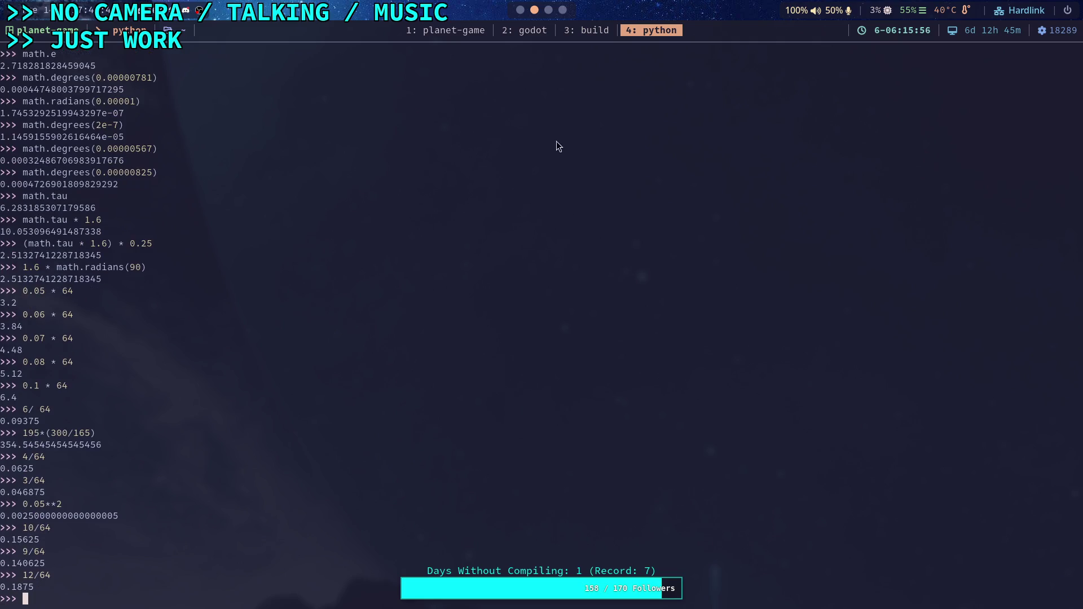
click(548, 10)
click(520, 9)
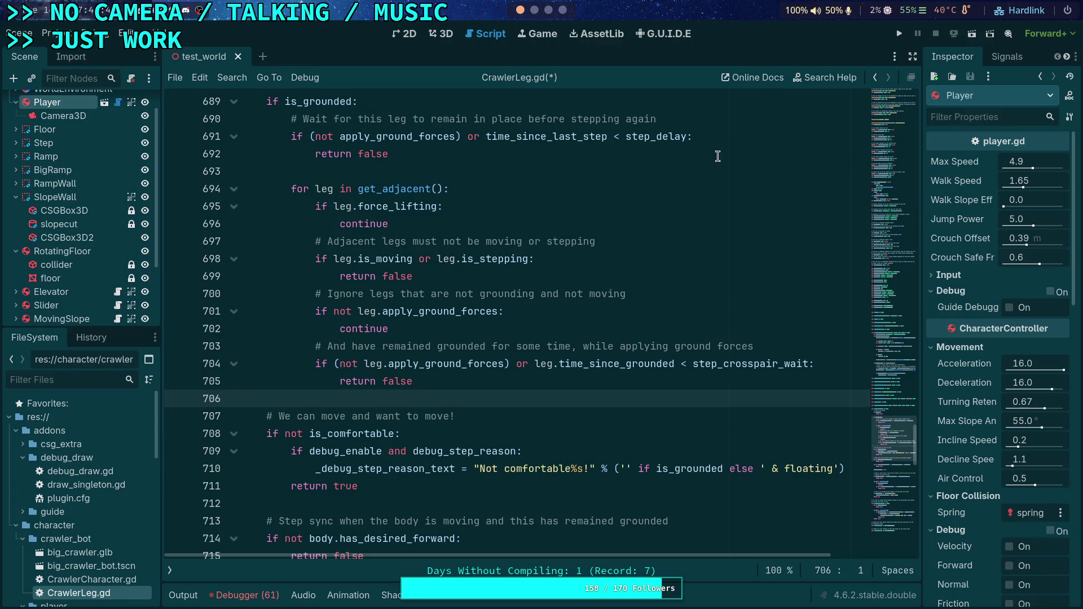
- Change step_delay on line 48 from 0.15 to 0.1875 and save CrawlerLeg.gd
drag(895, 466, 861, 80)
scroll(513, 244, down, 15)
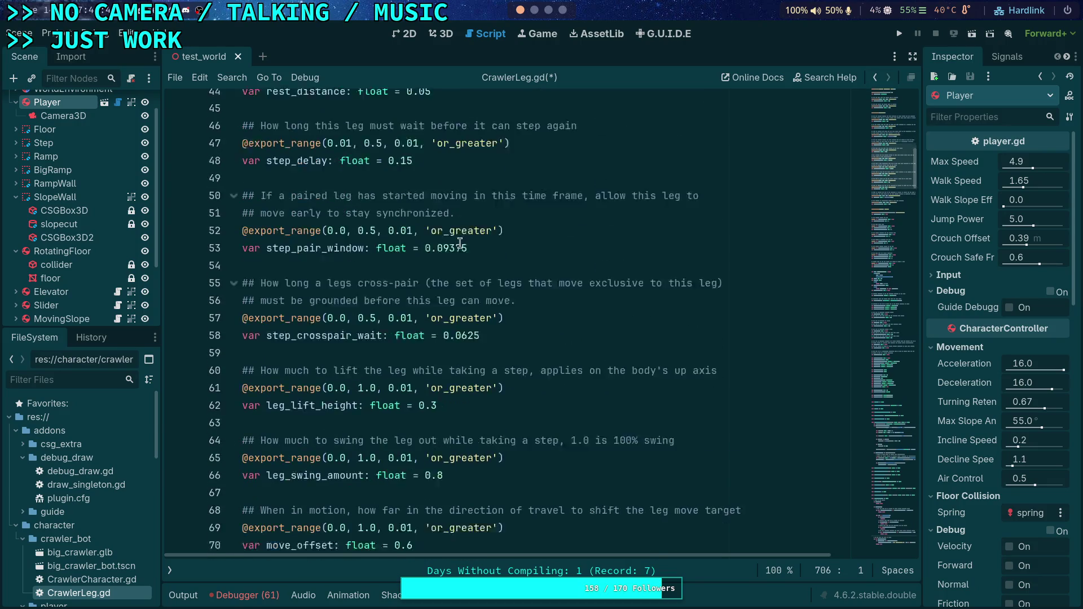
scroll(460, 244, up, 2)
click(408, 242)
key(Delete)
text(875)
key(ctrl+s)
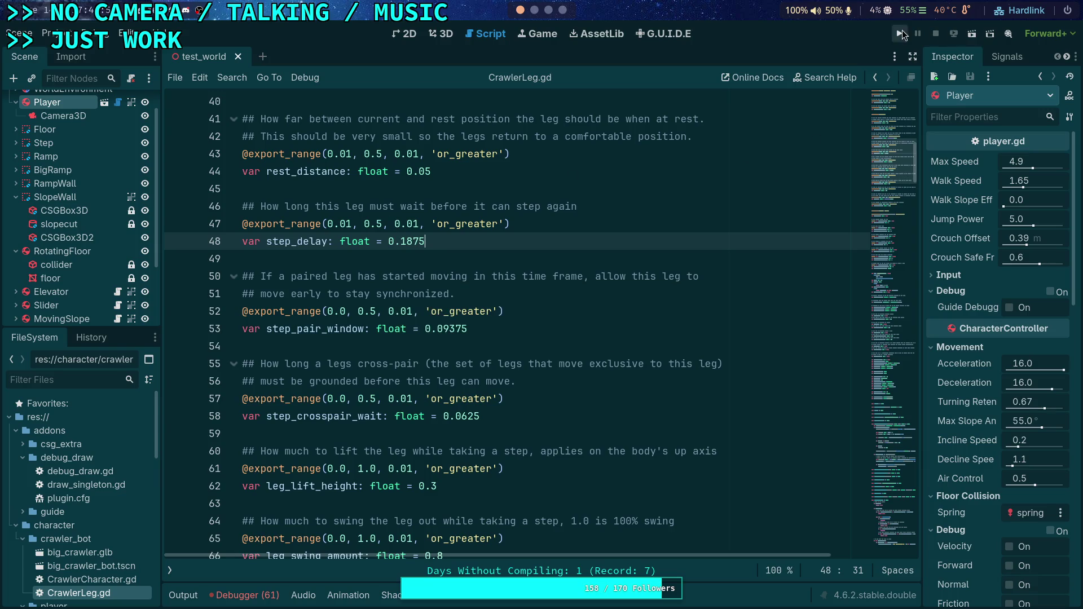
- Playtest the crawler at step_delay 0.1875, walking it toward the blue ramps, then stop the game
click(903, 32)
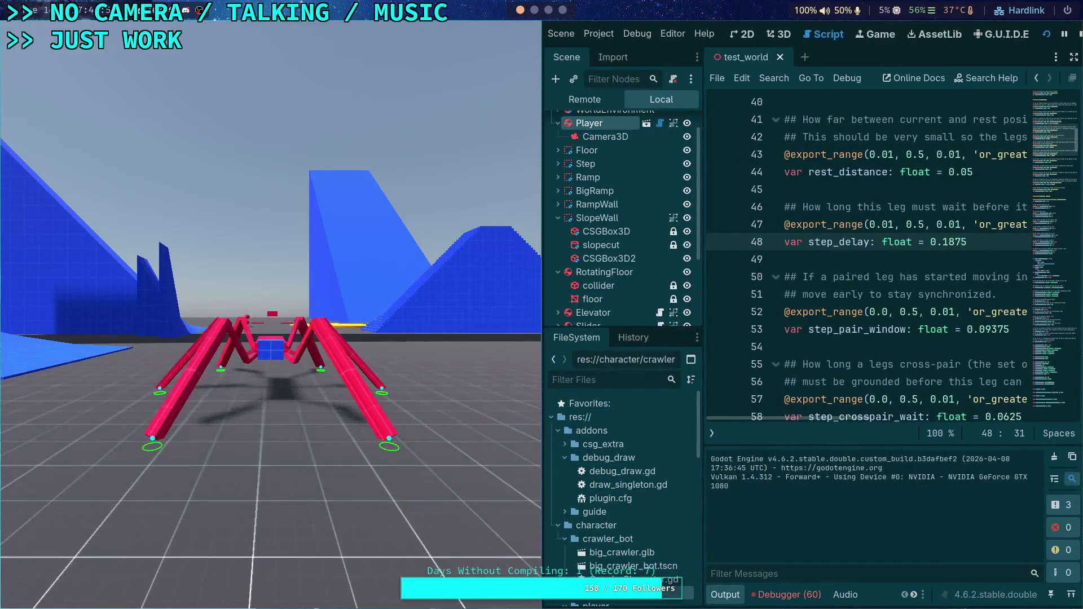
key(w)
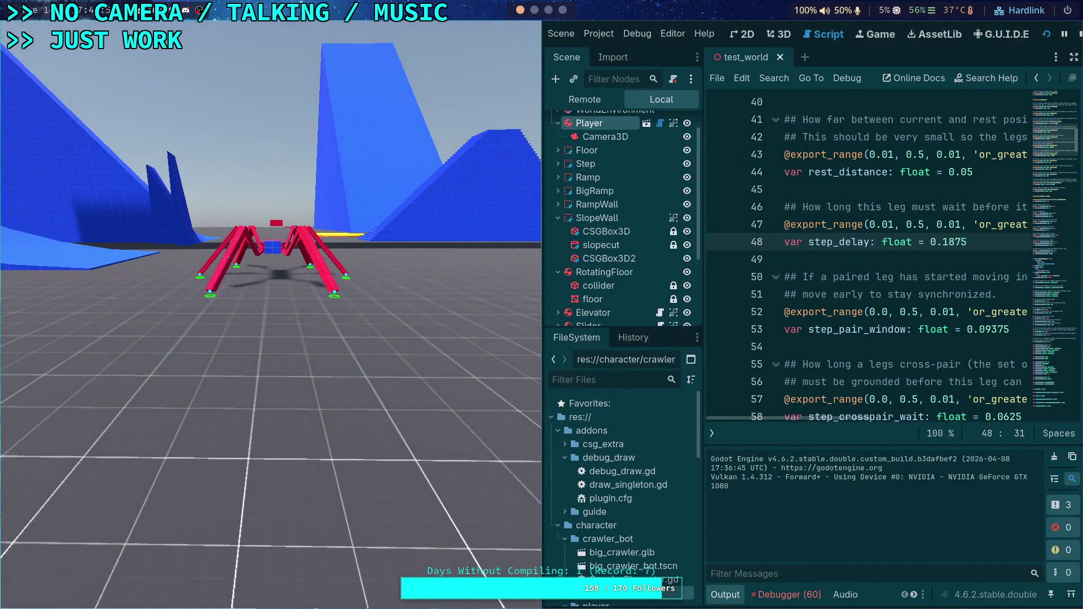
key(a)
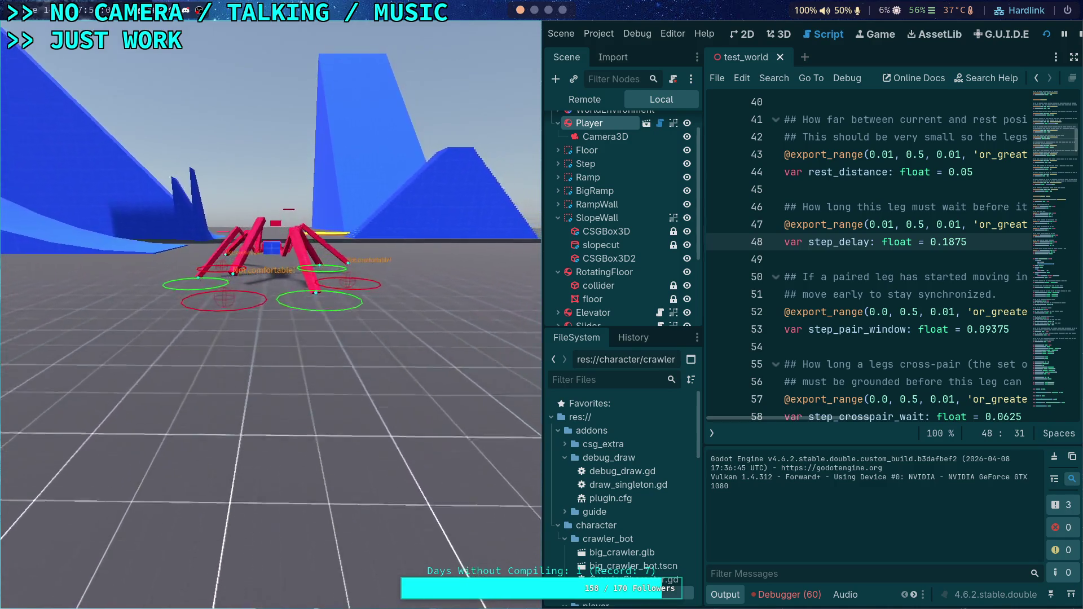
key(d)
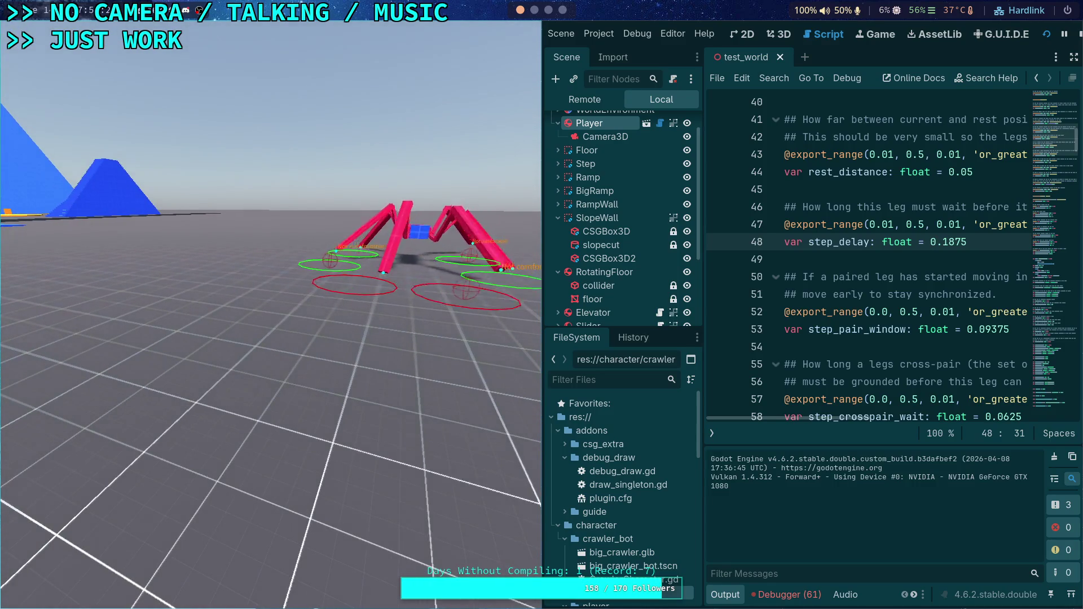
drag(660, 336, 693, 328)
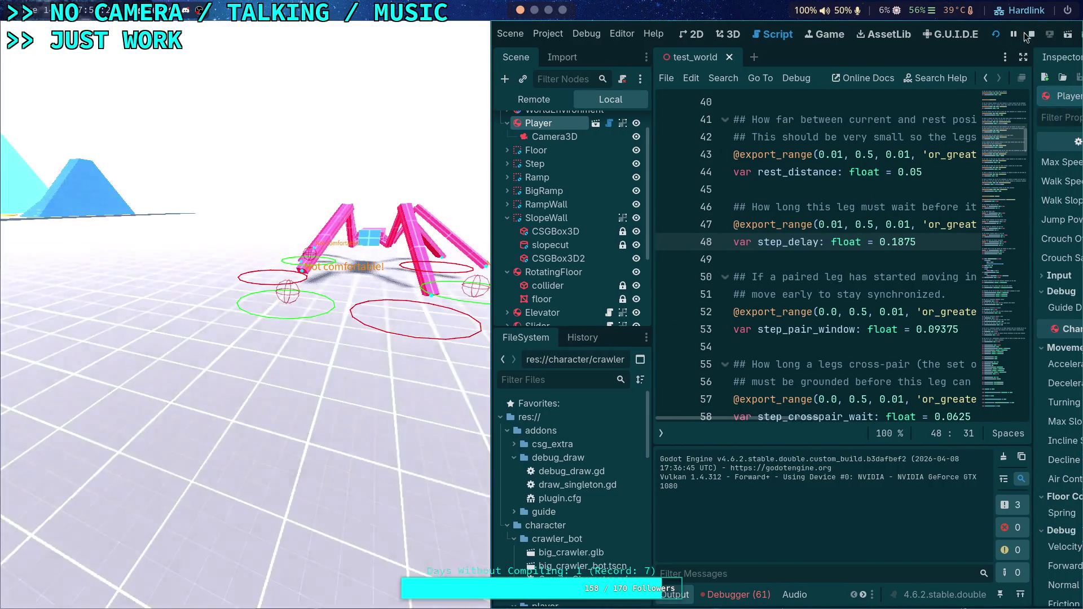
key(F8)
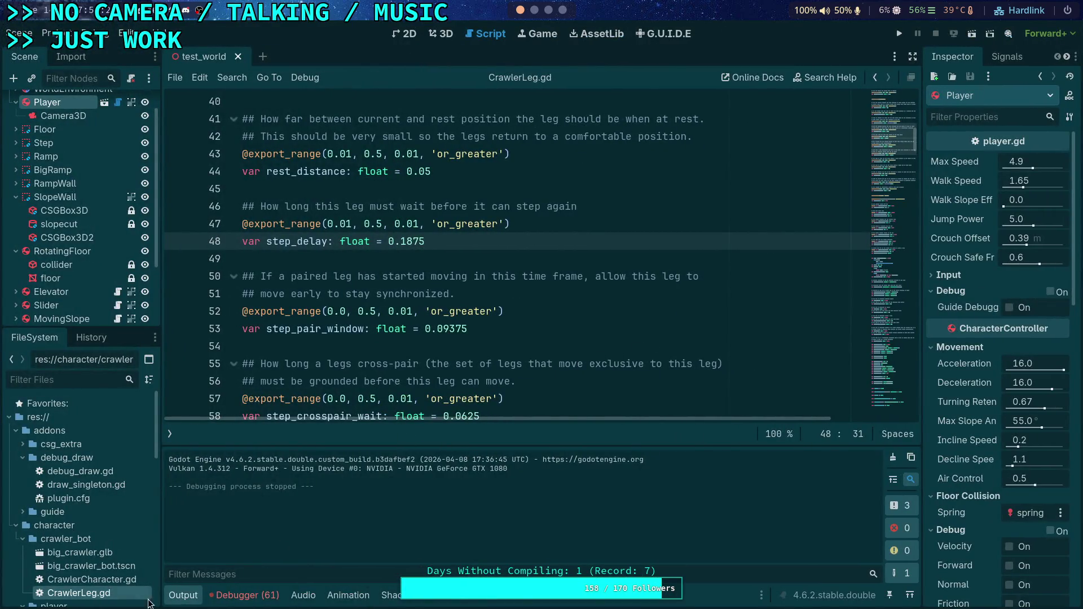
- Collapse the Output log and unfold _update_step to show its step_delta and max_step_height lift code
click(191, 597)
scroll(900, 430, down, 15)
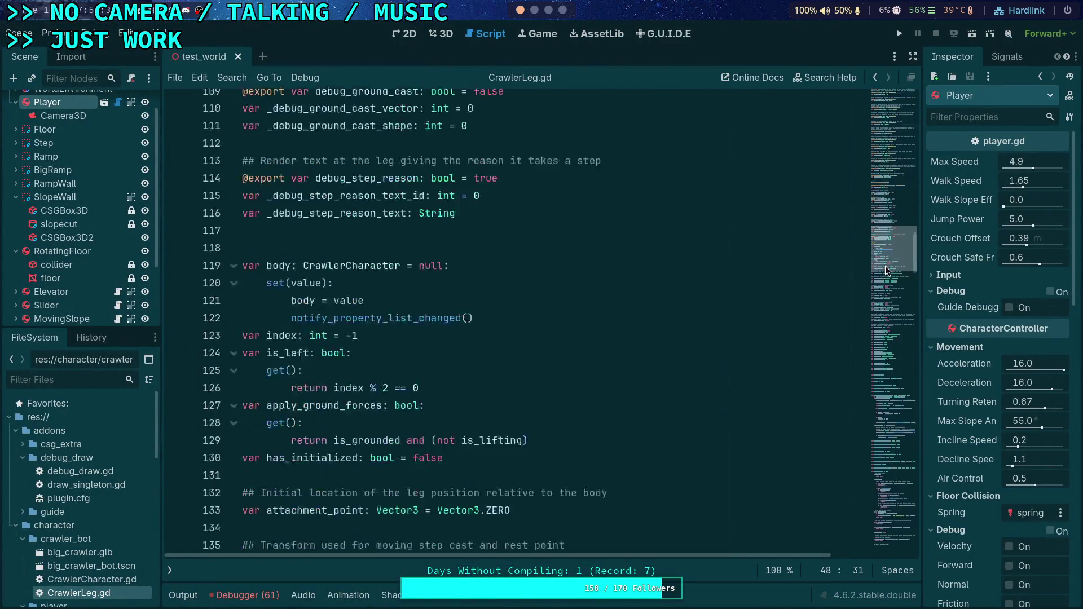
mouse_move(901, 431)
mouse_down()
mouse_move(904, 496)
mouse_move(920, 424)
mouse_up()
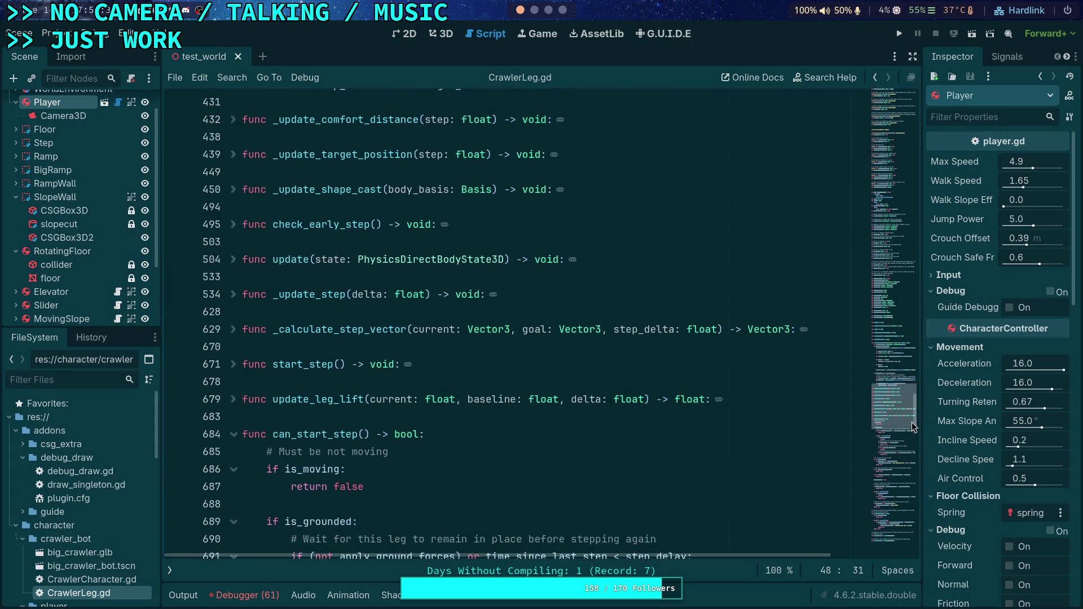
click(233, 294)
scroll(592, 375, down, 12)
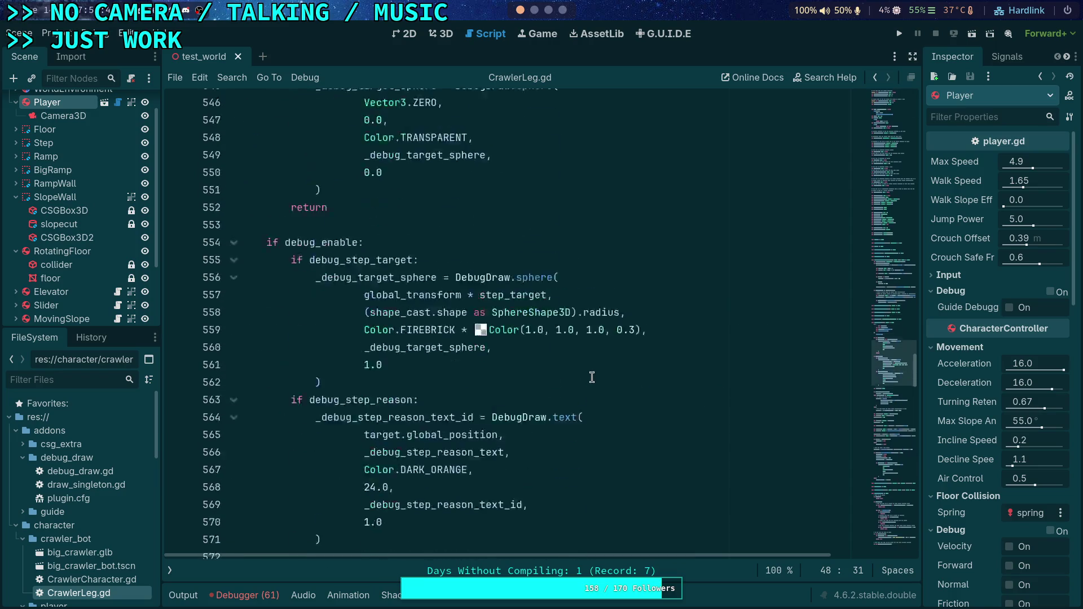
scroll(592, 377, down, 7)
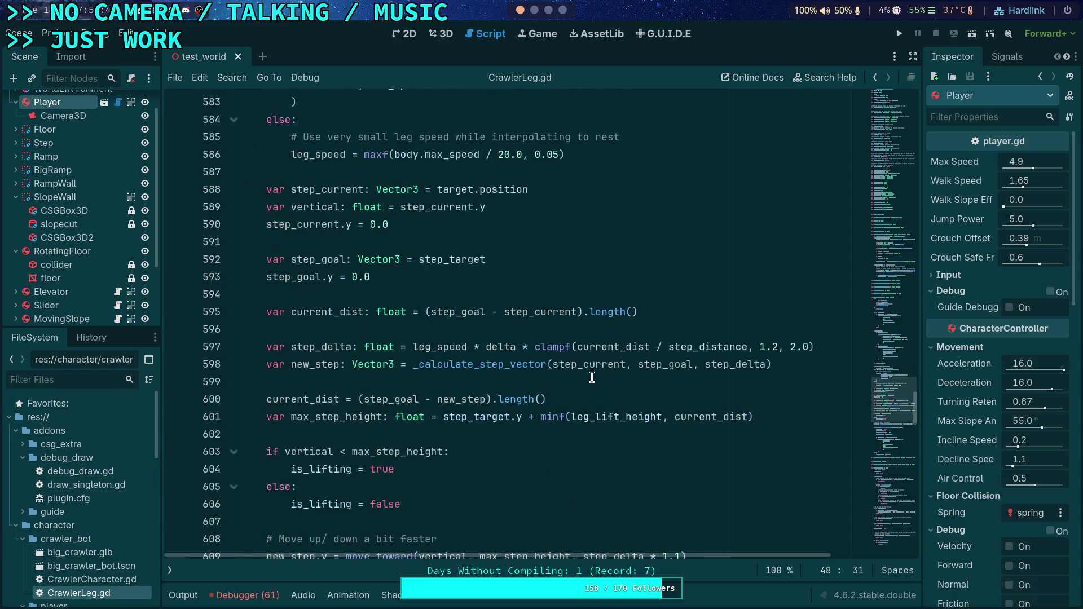
scroll(592, 377, down, 1)
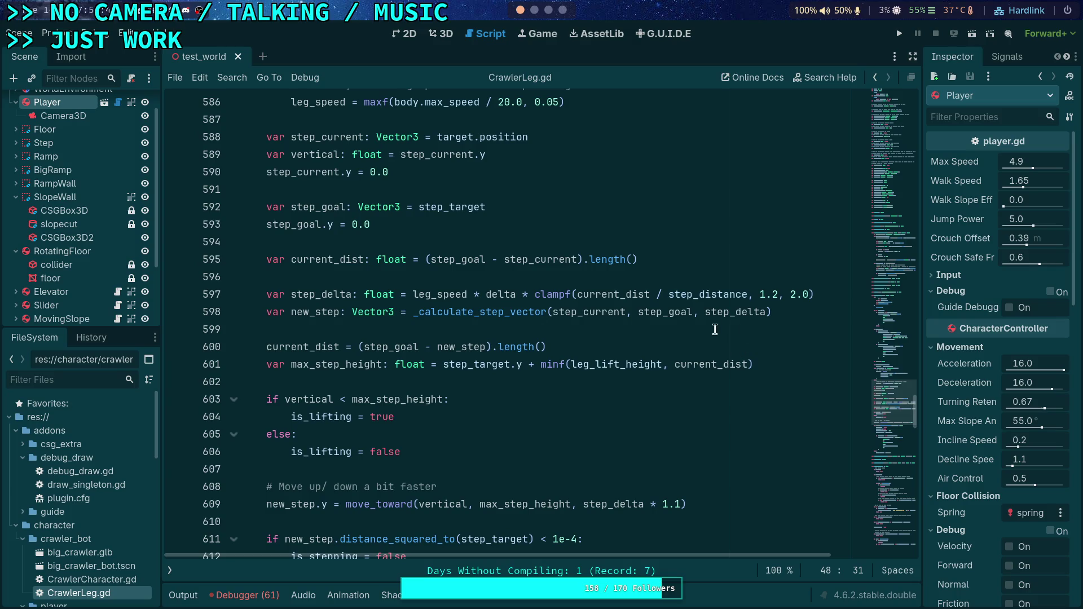
- Inspect the 1.2 minimum in line 597's clampf, then run the project again
double_click(761, 295)
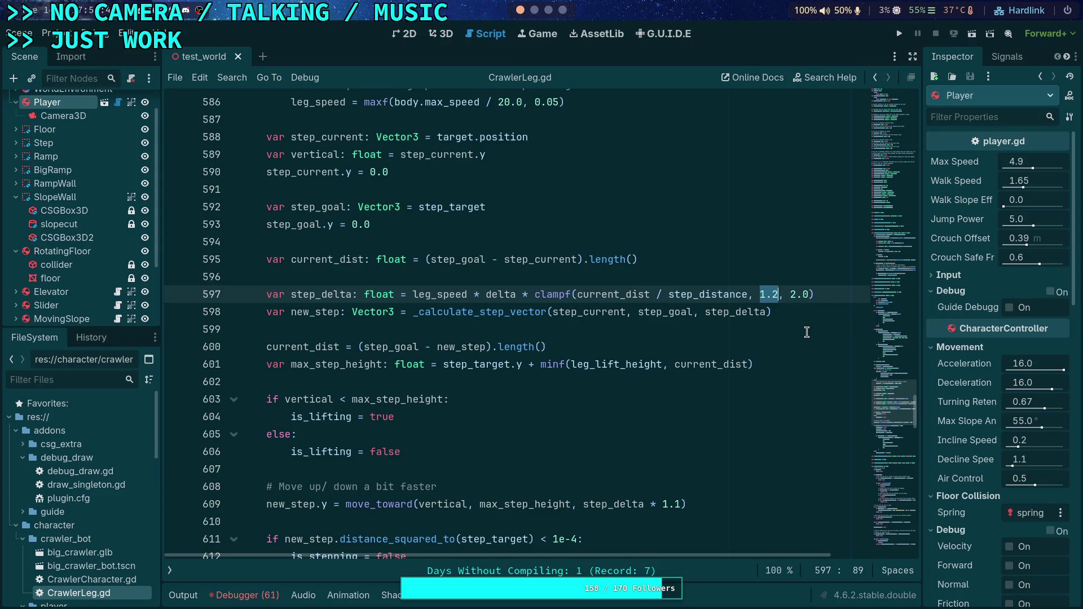
click(806, 332)
click(899, 33)
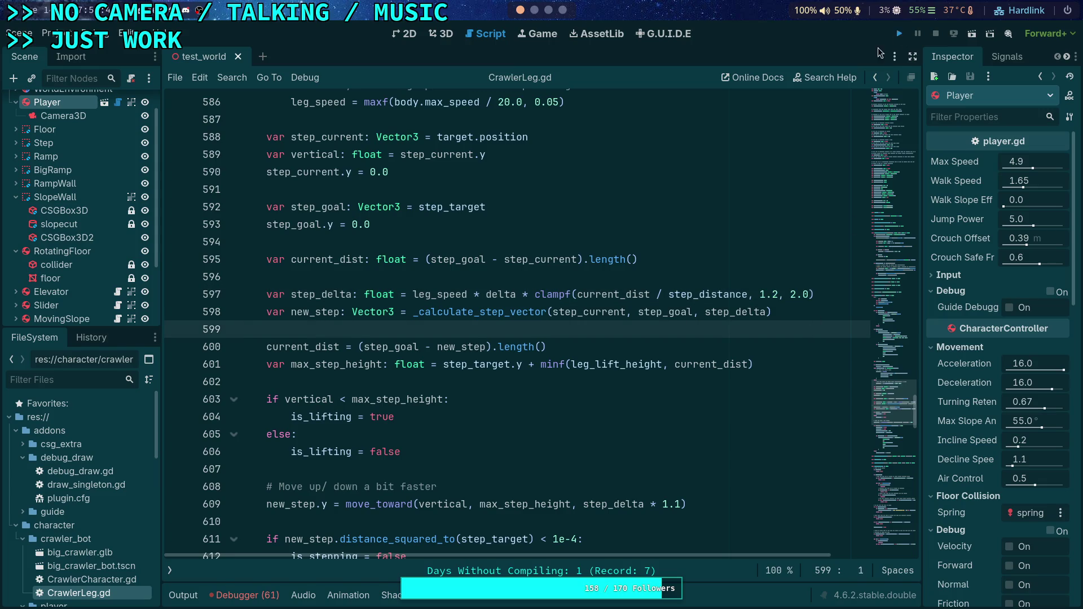
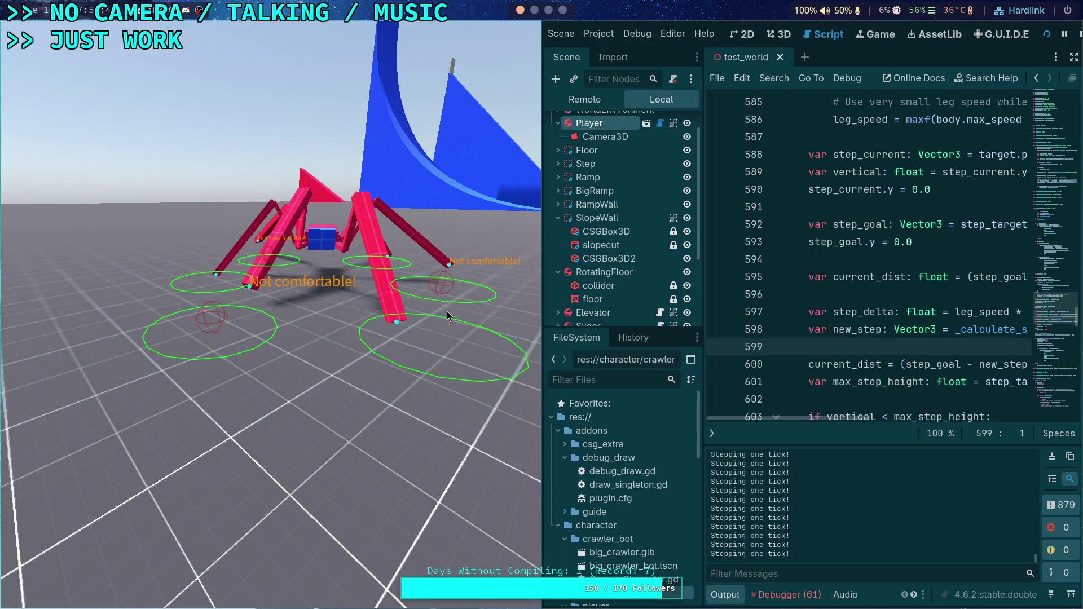
- Stop the running game and return to CrawlerLeg.gd in the editor
click(1079, 34)
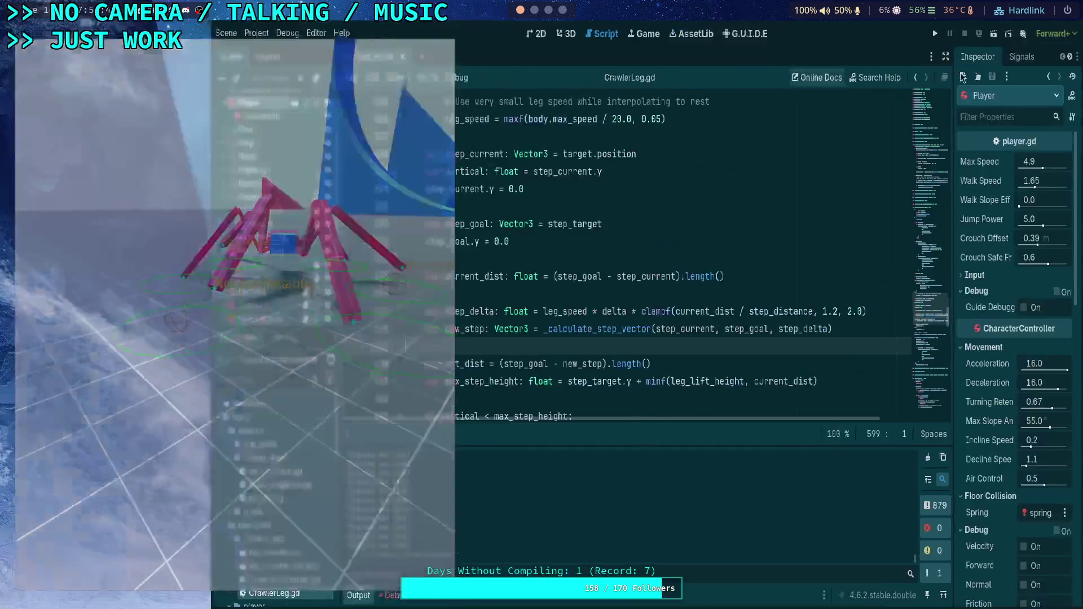
scroll(382, 354, down, 2)
scroll(383, 338, down, 2)
scroll(496, 327, up, 2)
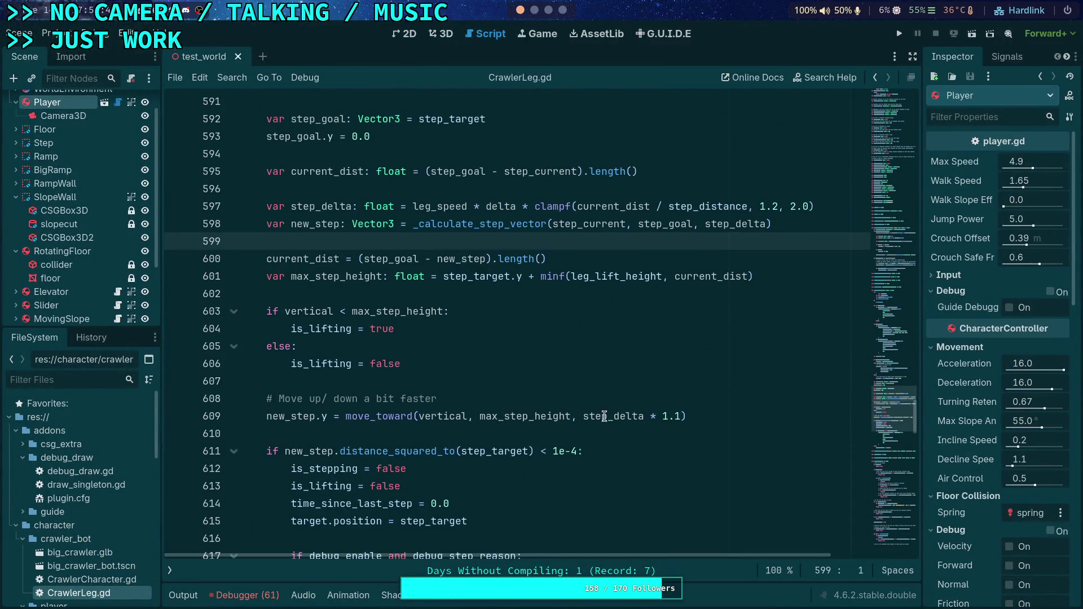
- Remove the ' * 1.1' multiplier from step_delta on line 609 and review max_step_height's uses
click(679, 417)
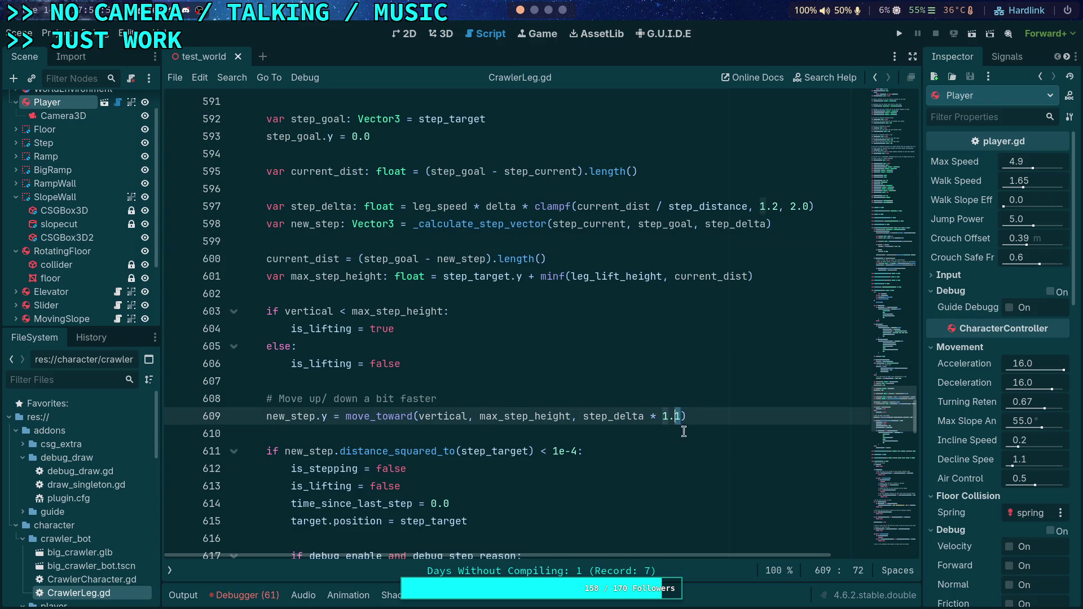
key(Delete)
key(BackSpace)
key(BackSpace)
key(BackSpace)
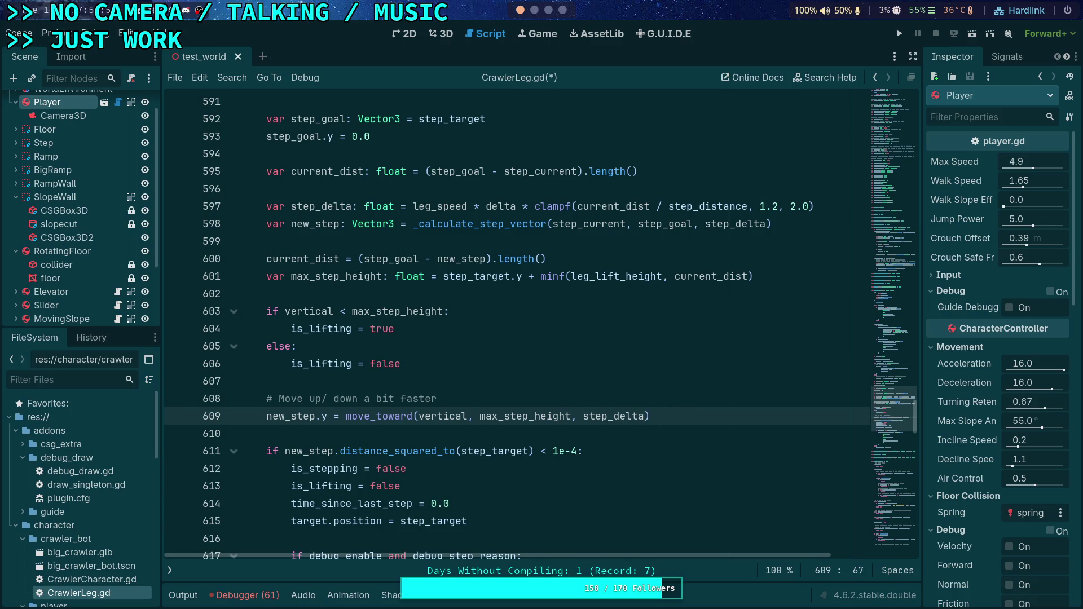
double_click(453, 418)
double_click(506, 417)
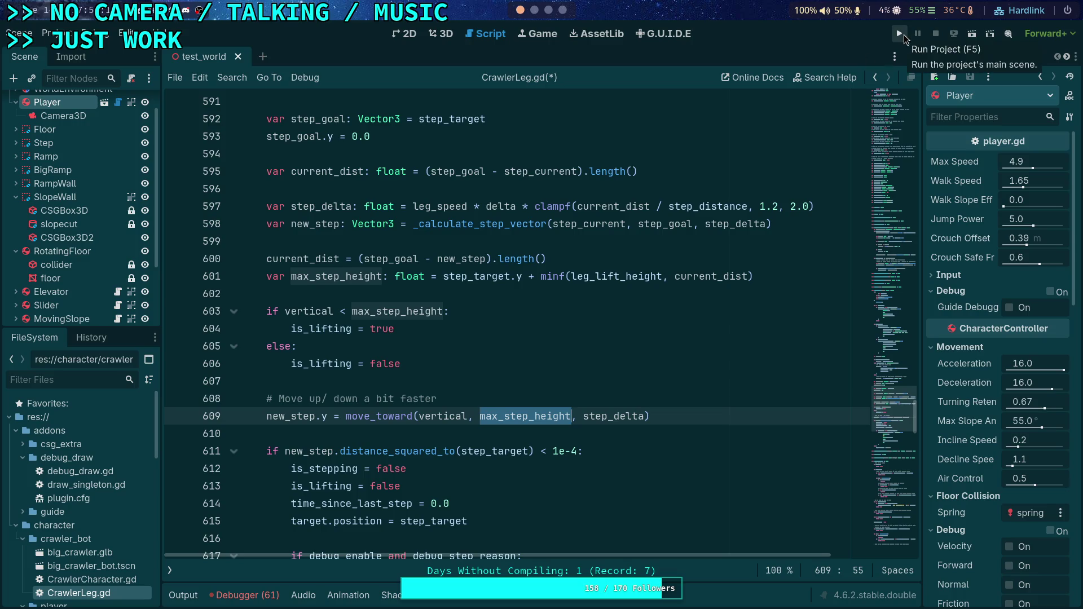
scroll(640, 245, down, 2)
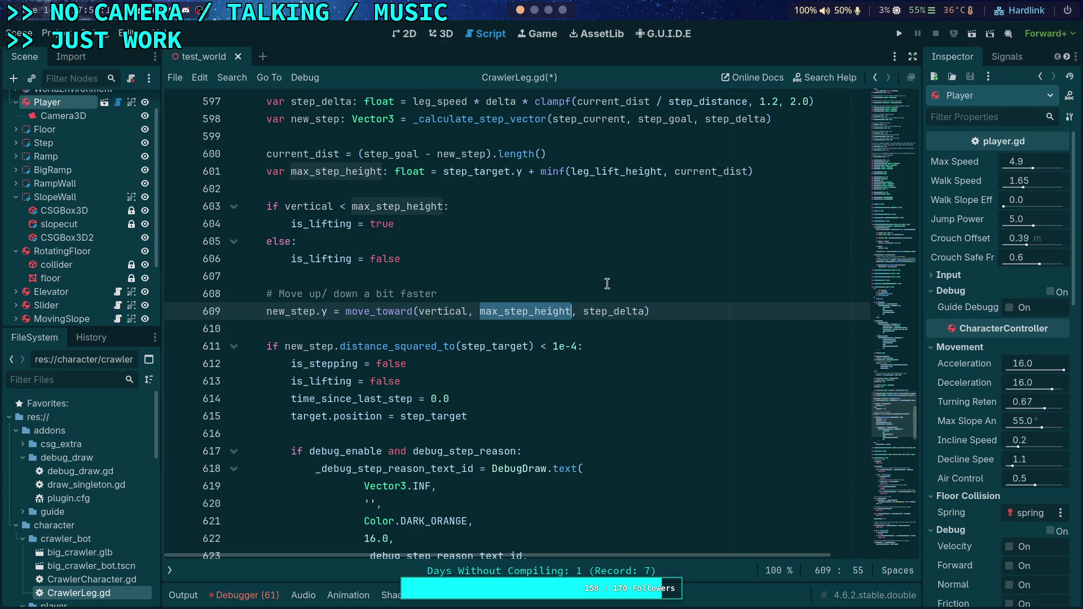
click(674, 315)
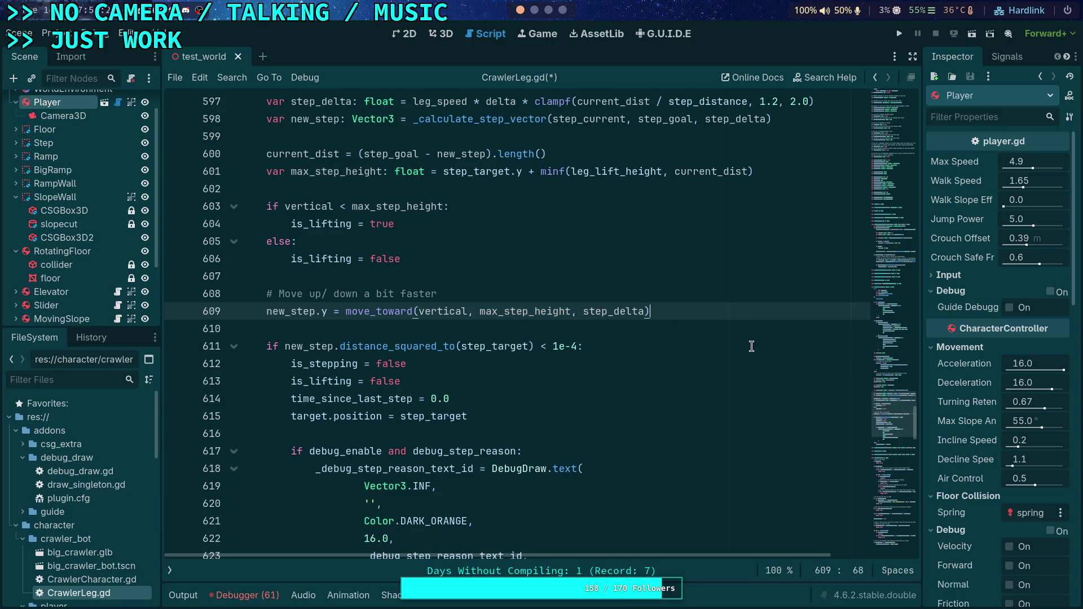
- Restore '* 1.1' after step_delta and add a '# Fix to step delta' comment below
click(647, 311)
text(* 1.1)
key(Return)
key(Return)
text(# Fix to step delta)
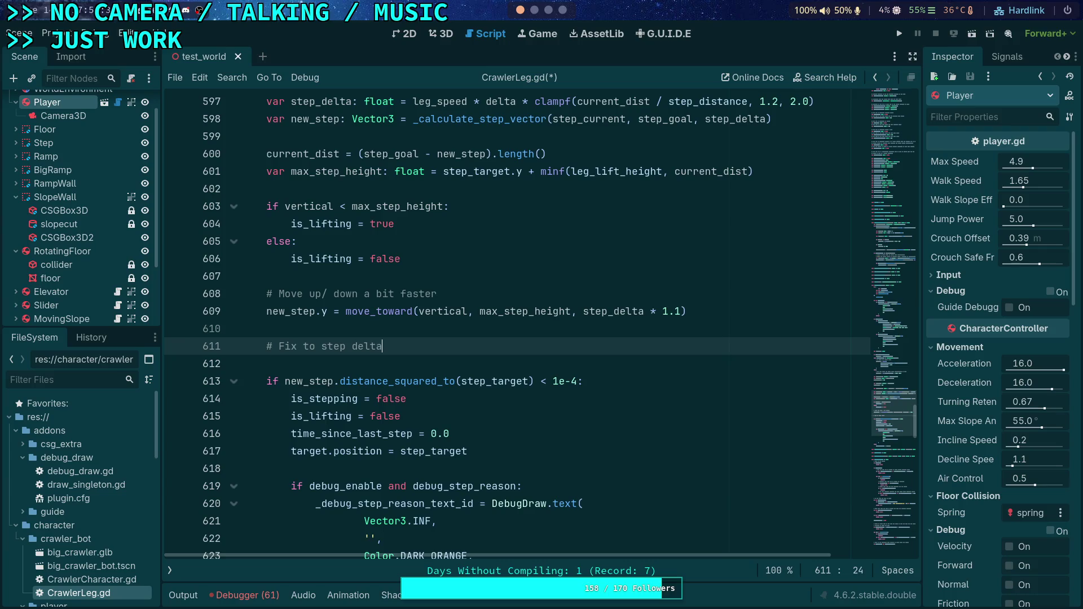
key(Return)
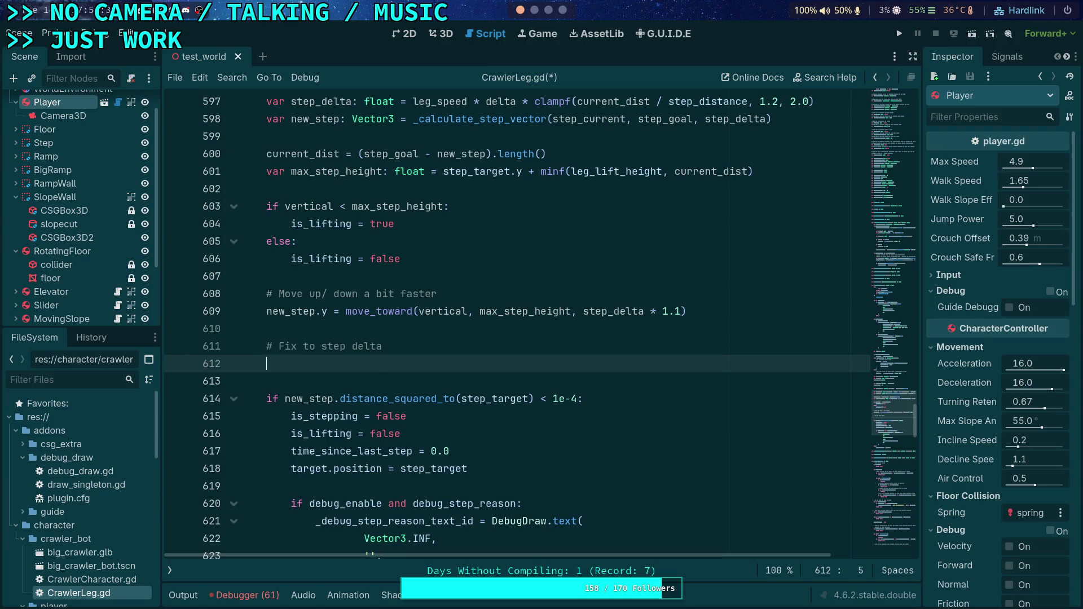
- Declare var step_change: Vector3 = new_step - step_current under the comment
scroll(567, 308, up, 1)
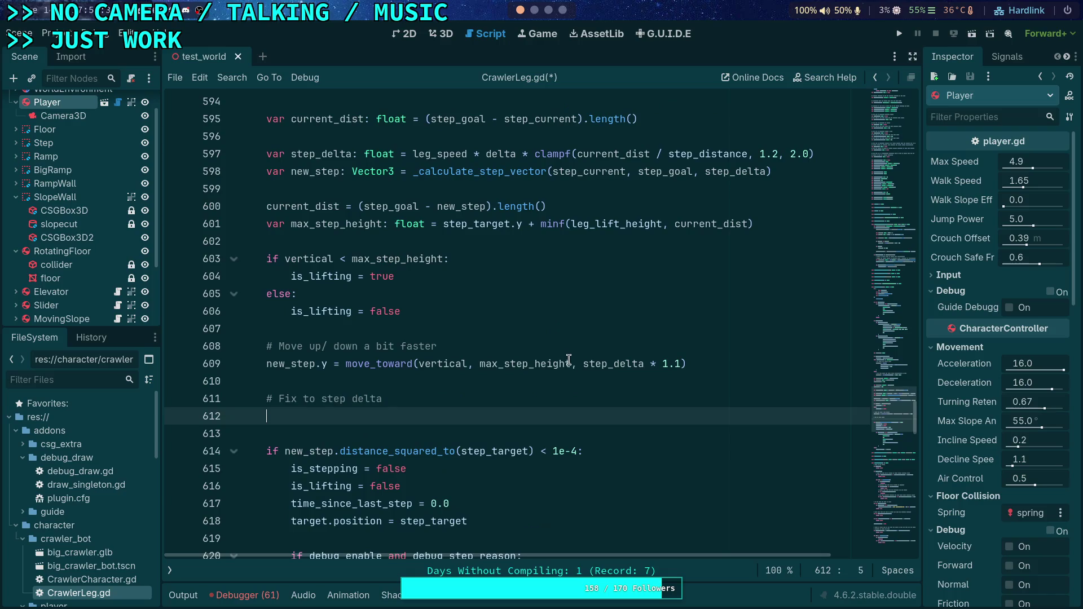
text(var s)
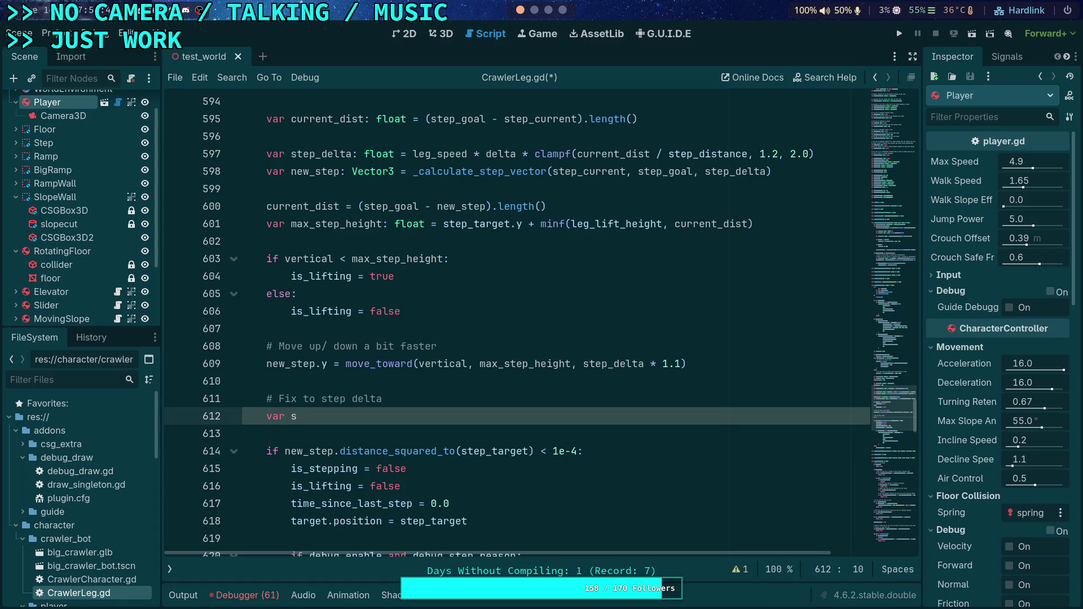
key(BackSpace)
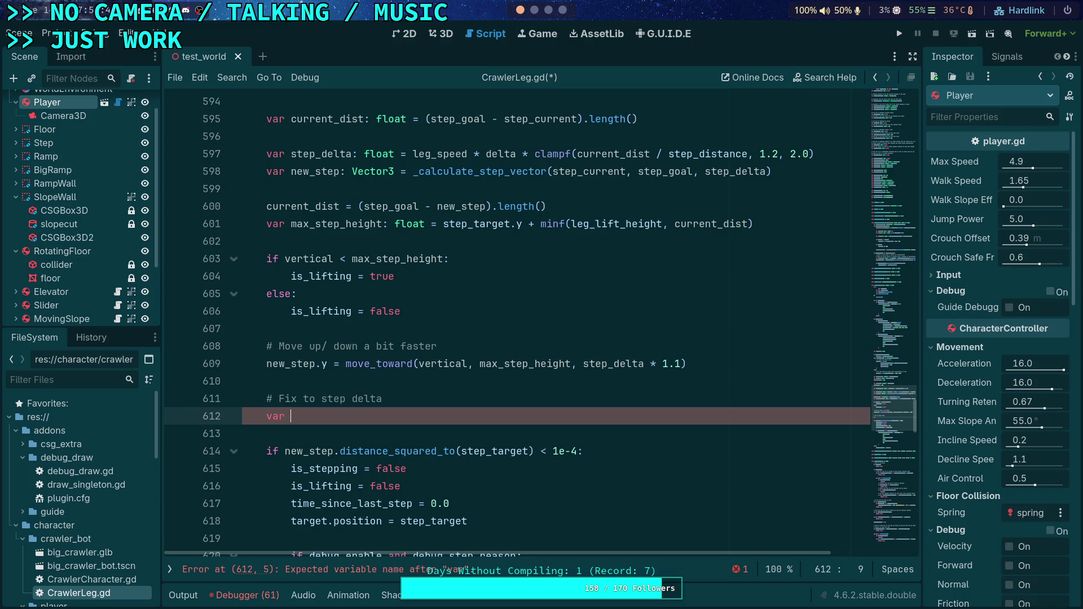
text(step_change: )
text(Vector3 = ()
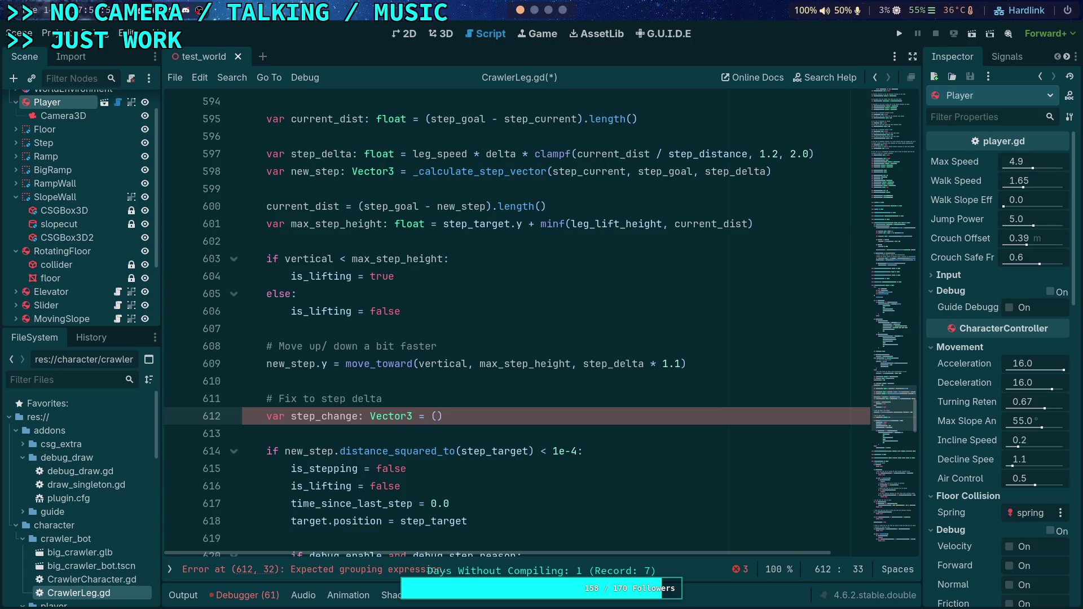
text(new_step -)
text( step_c)
text(ur)
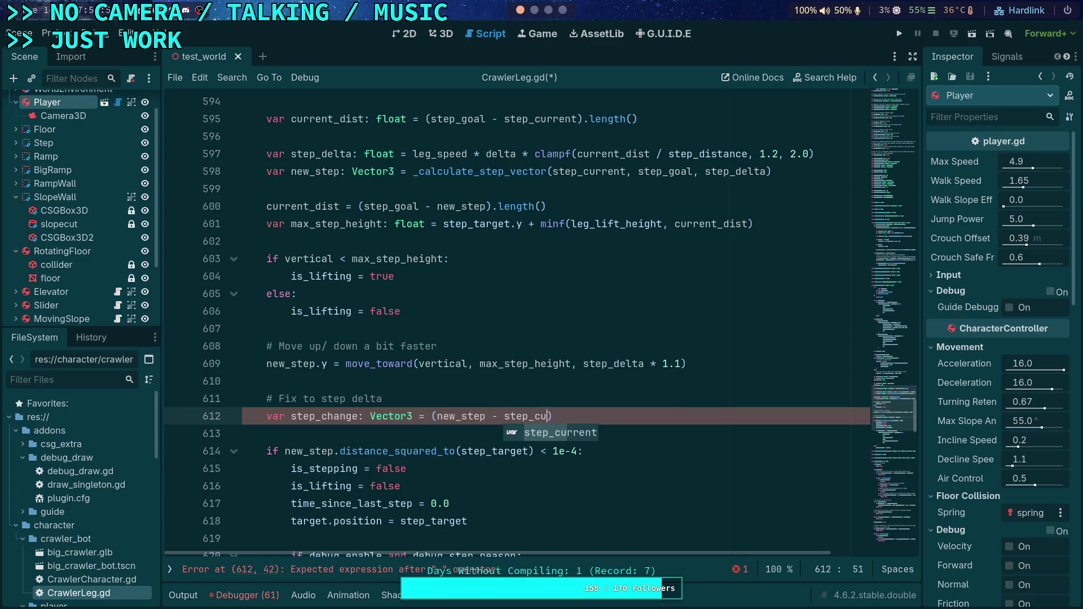
key(Return)
text())
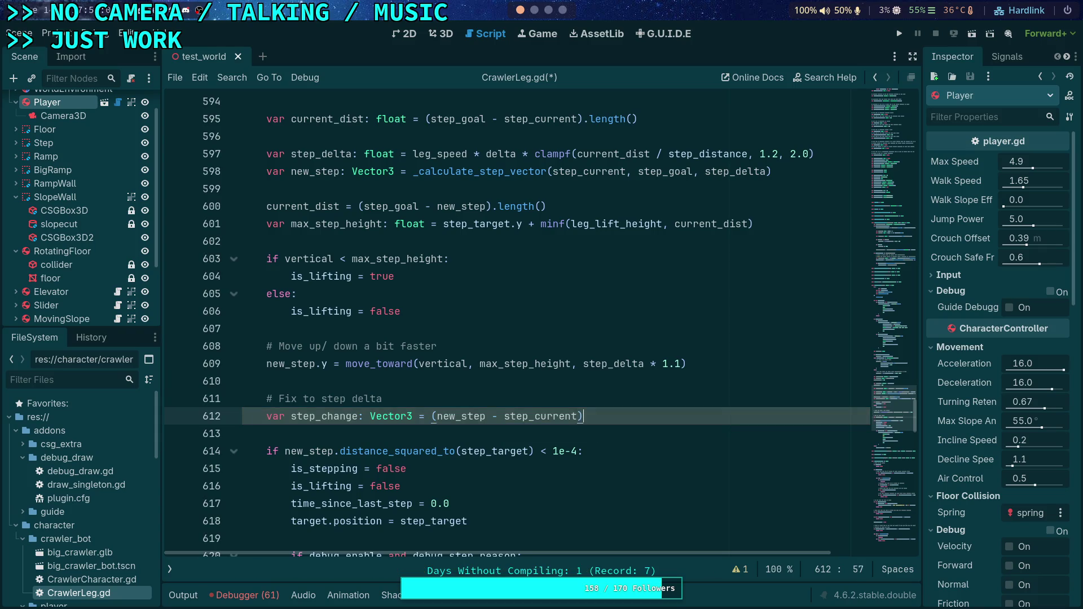
key(BackSpace)
click(434, 416)
key(BackSpace)
click(634, 417)
- Add new_step = step_current + step_change.limit_length(step_delta) and save CrawlerLeg.gd
key(Return)
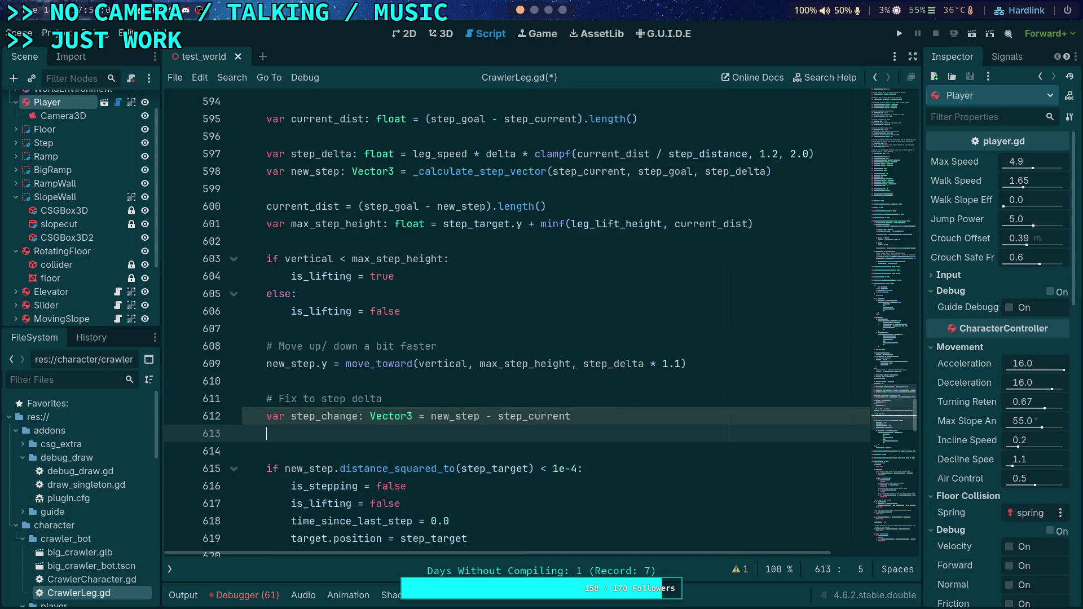
text(new_step = )
text(ste)
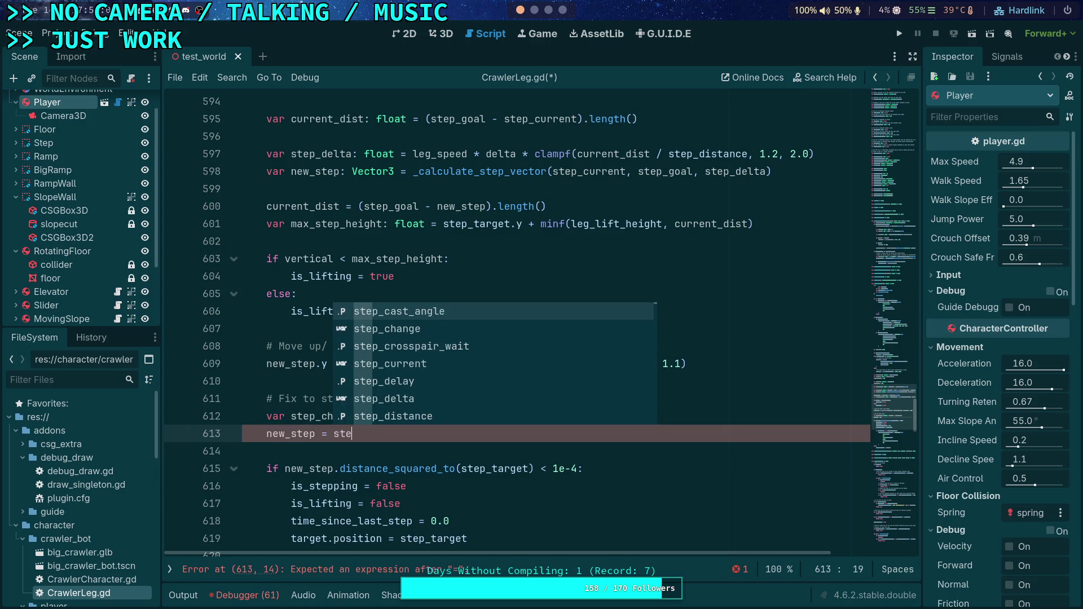
text(p_cur)
key(Return)
text(+ step_ch)
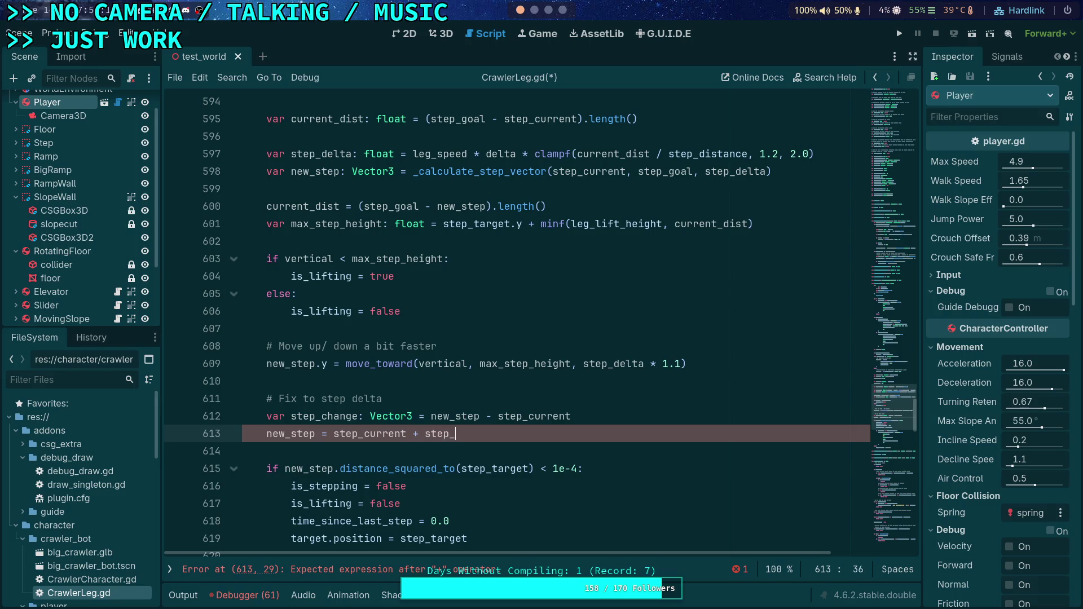
key(Return)
text(.limitL)
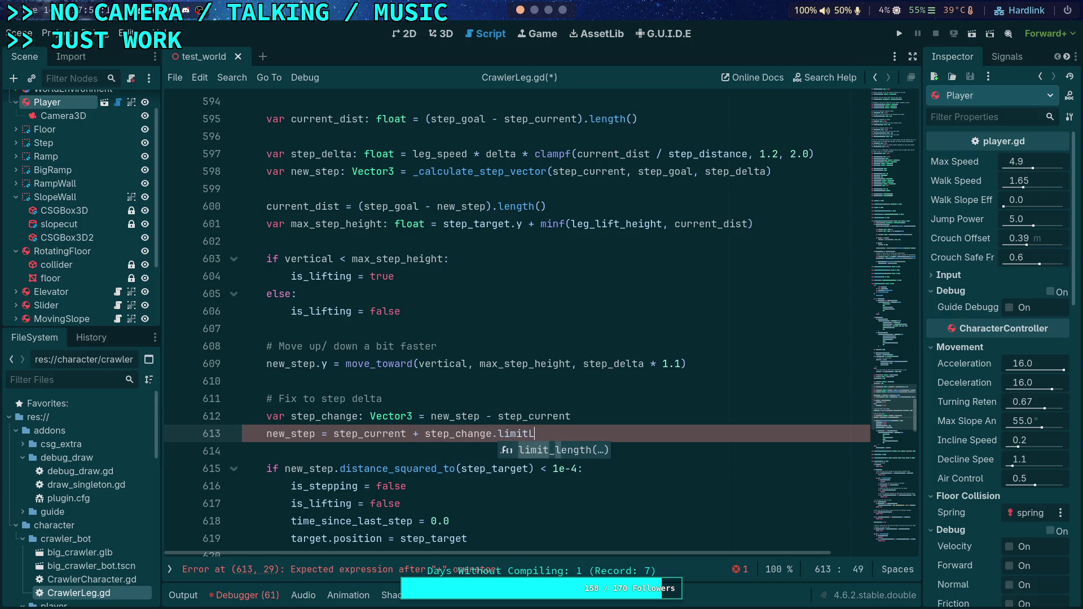
key(Return)
text(step_delta)
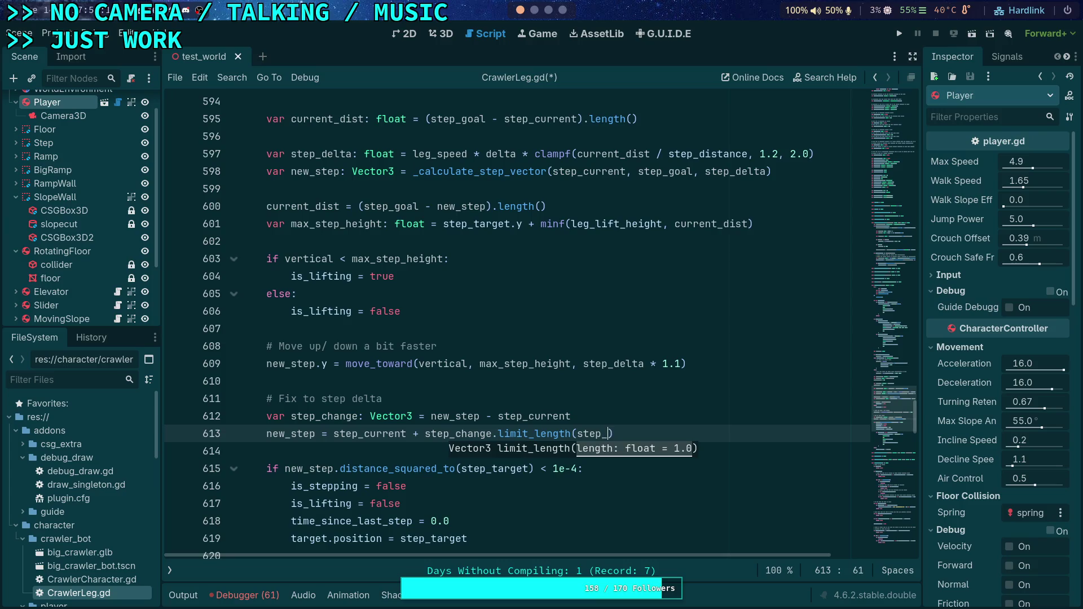
text())
key(ctrl+s)
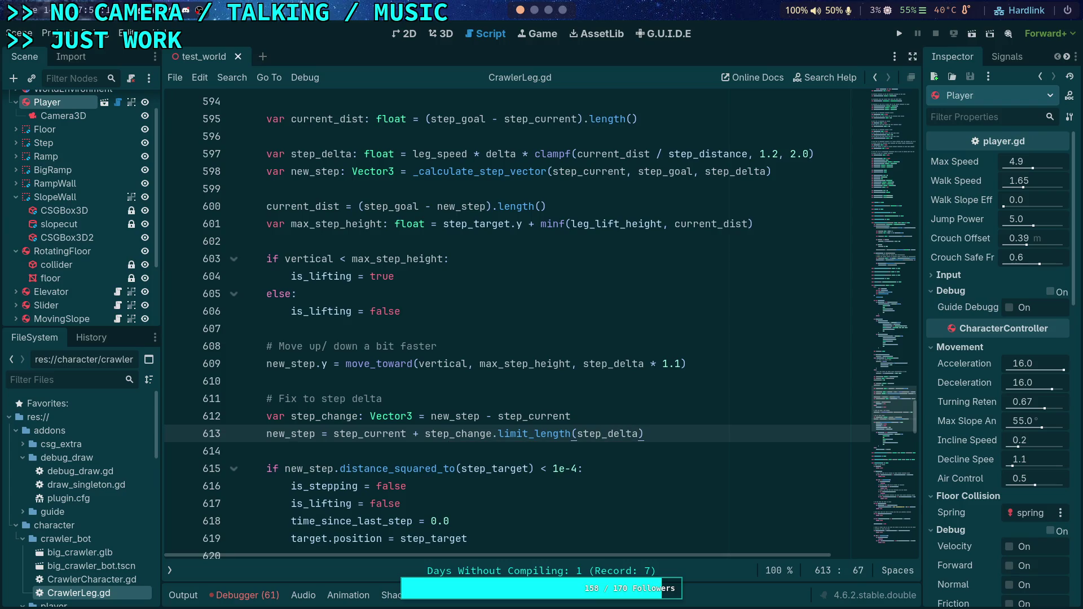